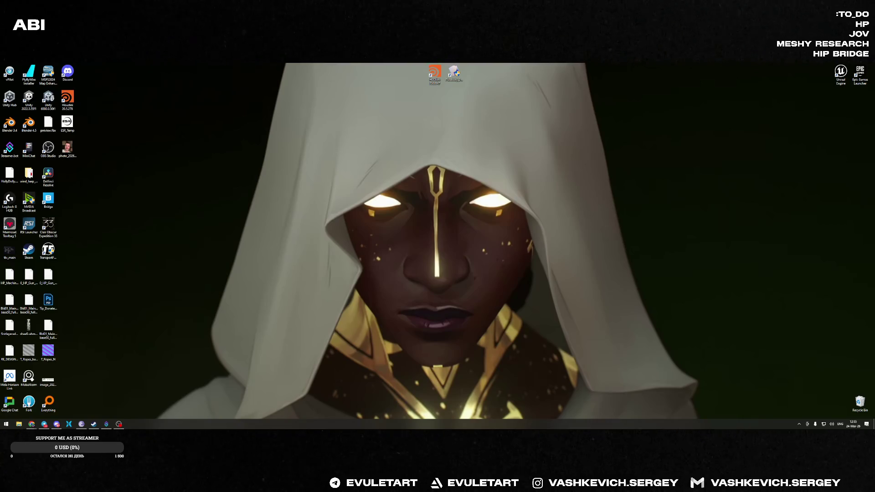
- Launch Houdini FX from Start search and pause the YouTube tutorial in Chrome
key("super")
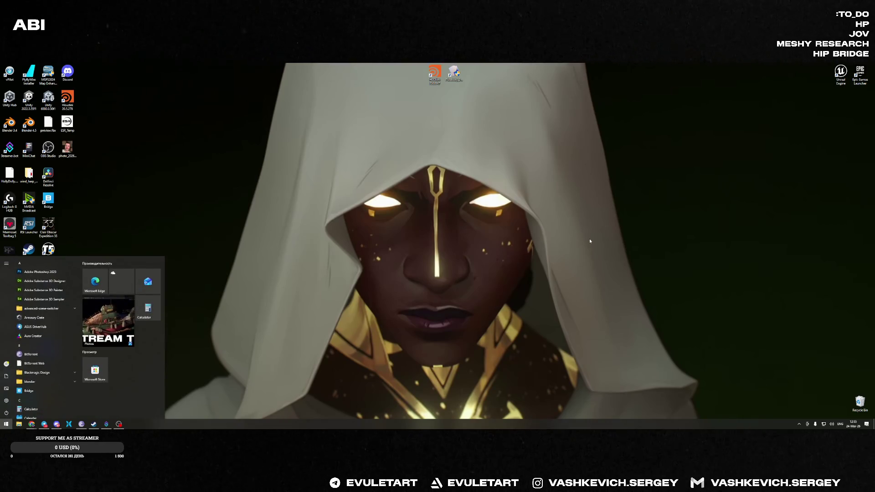
type("houdini")
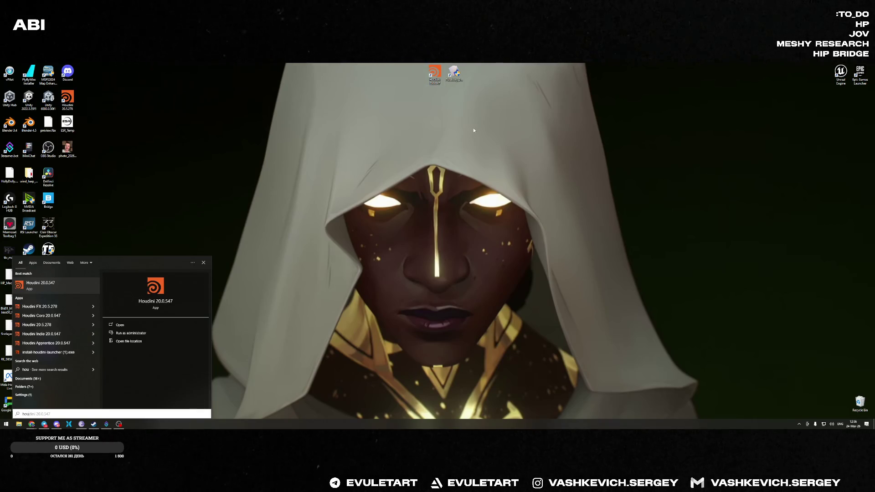
key("alt+Tab")
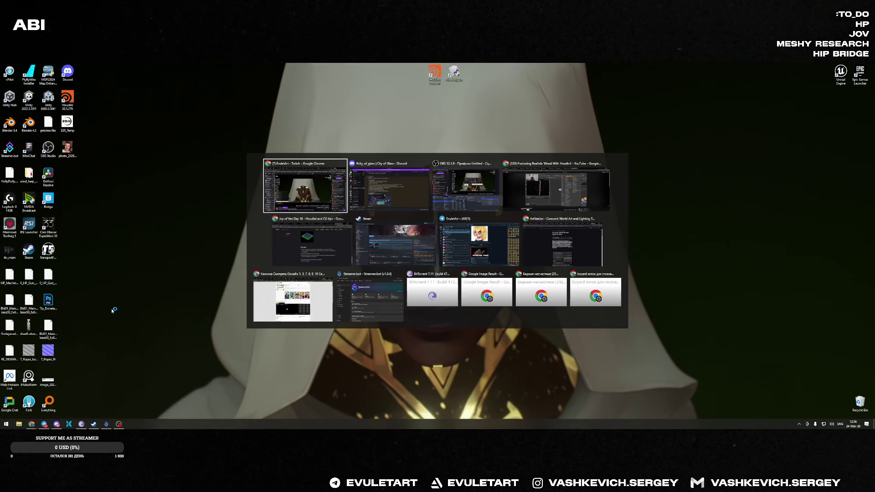
key("alt+Tab")
key("alt+Tab")
key("alt+Tab")
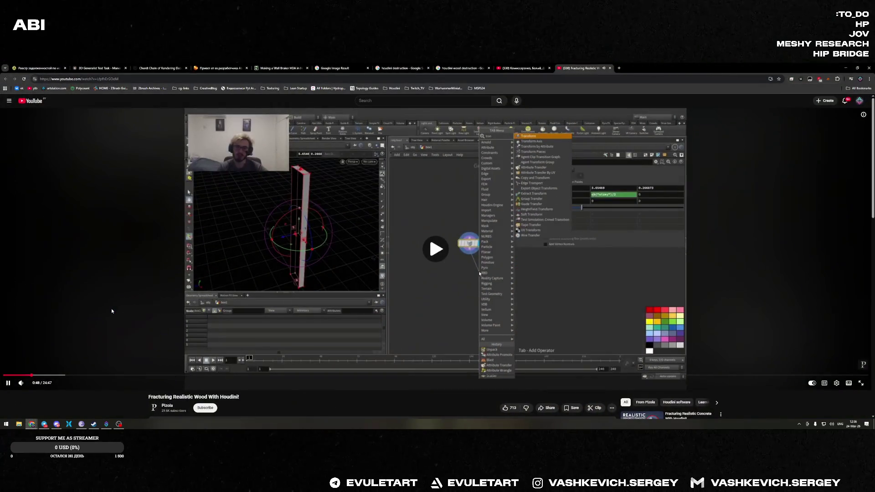
left_click(126, 209)
- Shrink Chrome out of full screen and minimize it while Houdini loads
key("super+d")
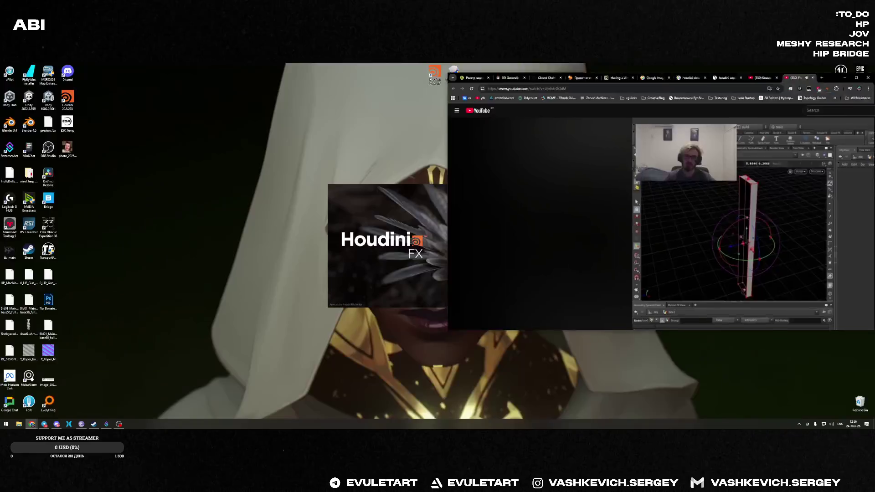
key("super+d")
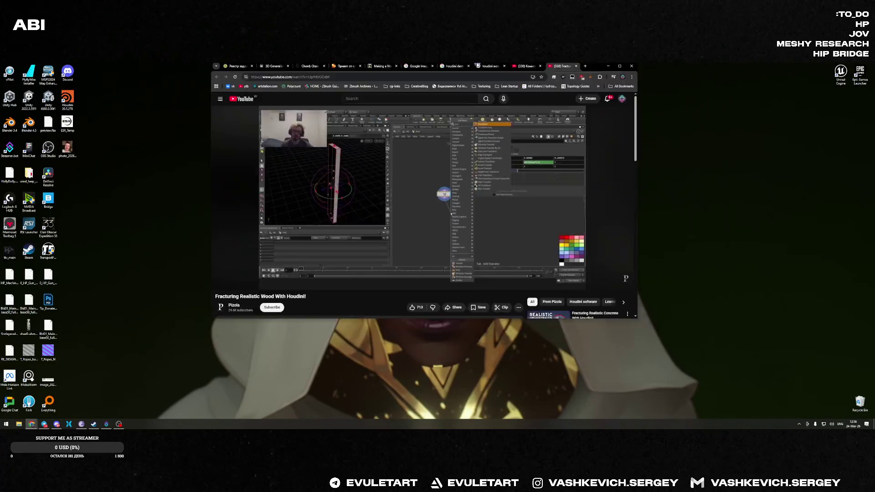
key("super+Down")
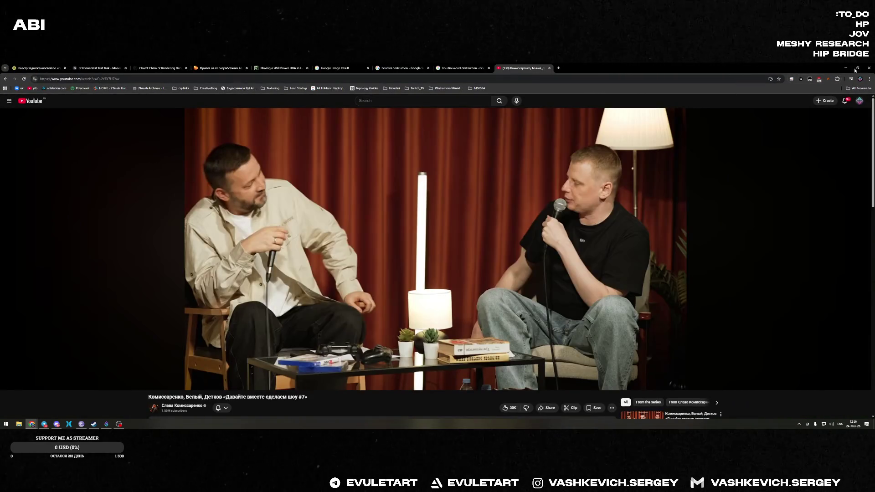
key("super+d")
key("super+d")
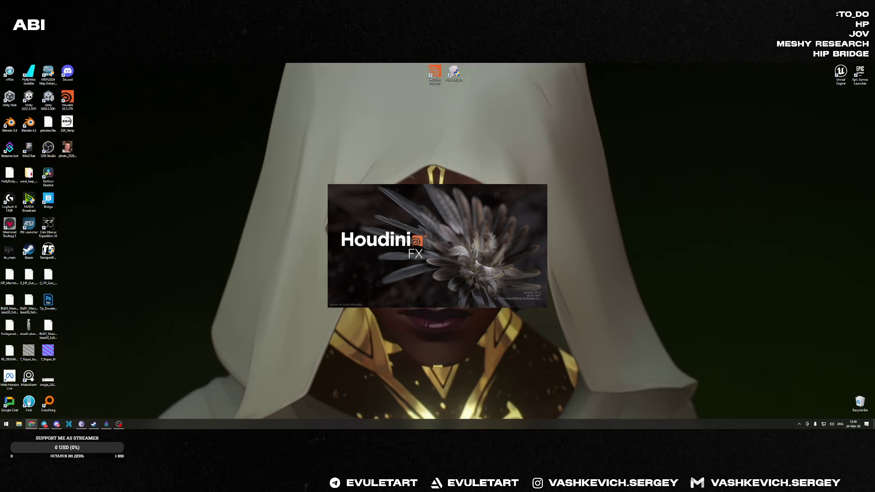
- Add a Geometry object geo1 in the network and dive inside it
left_click_drag(543, 149, 222, 299)
mouse_move(262, 134)
left_mouse_down()
mouse_move(339, 301)
mouse_move(316, 329)
left_mouse_up()
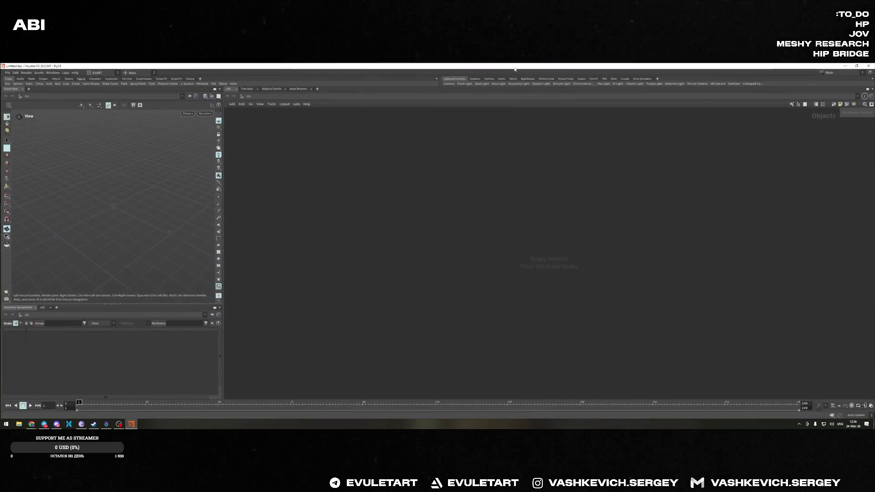
type("geo")
key("Return")
left_click(521, 213)
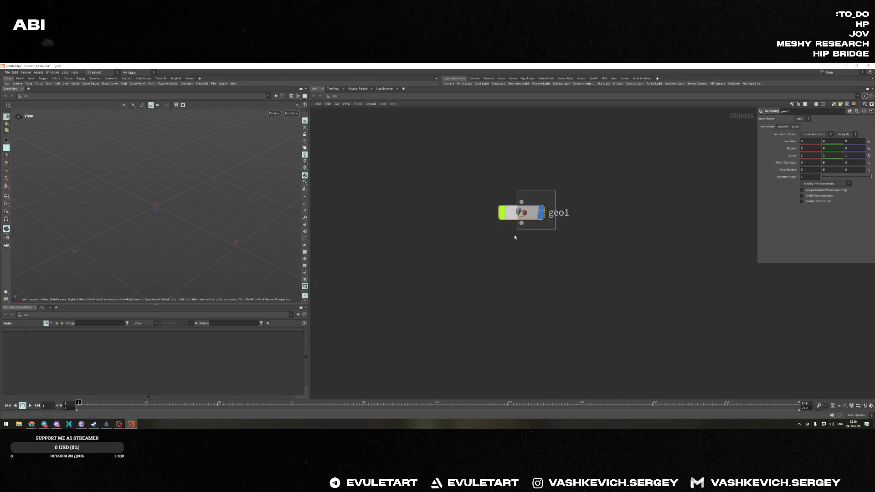
double_click(525, 212)
- Place a Box SOP box1 inside geo1 so a cube shows in the viewport
key("Tab")
type("box")
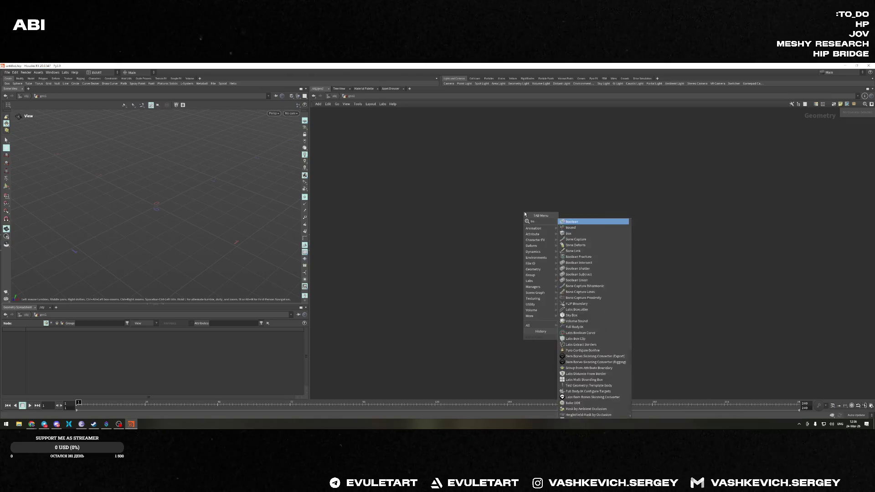
key("Return")
left_click(451, 237)
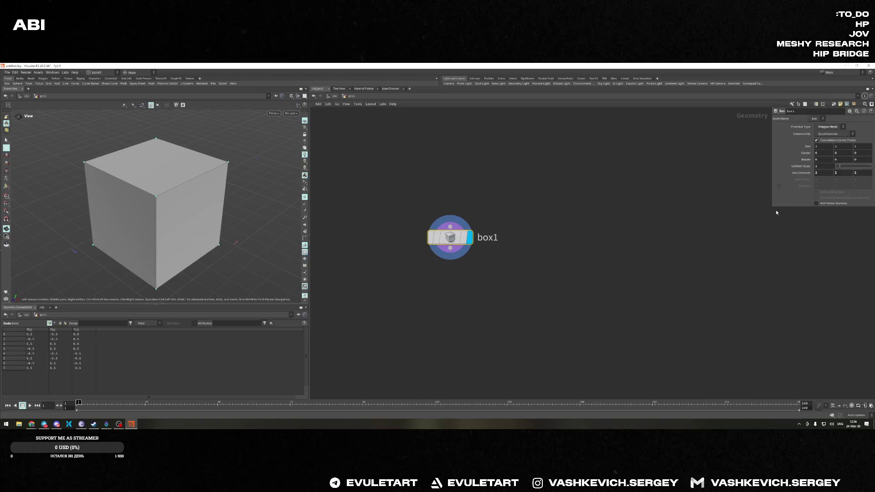
left_click_drag(773, 205, 637, 270)
- Set box1's Center Y to ch("sizey")/2 so the cube rests on the grid
middle_click_drag(752, 146, 757, 146)
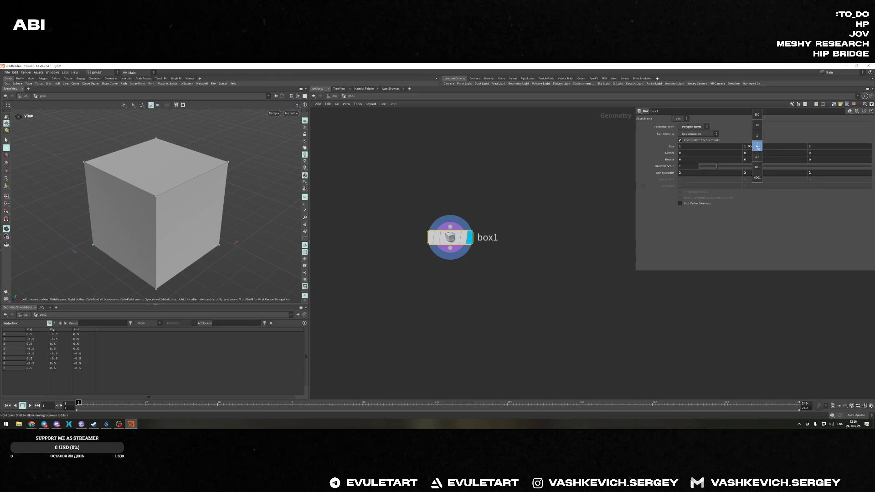
double_click(775, 146)
right_click(757, 153)
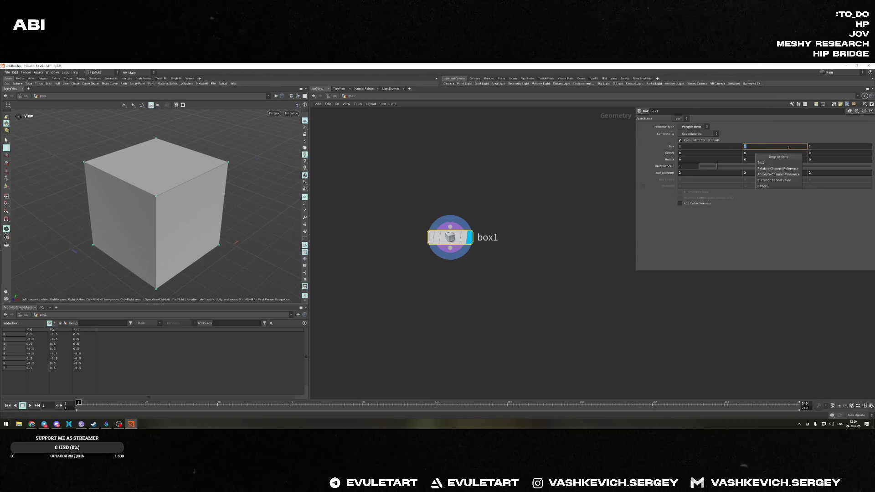
left_click(769, 168)
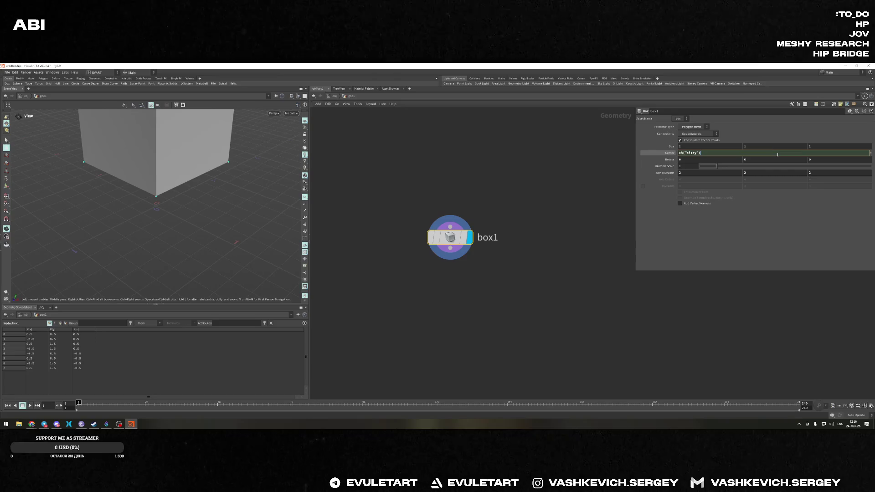
type("2")
key("Return")
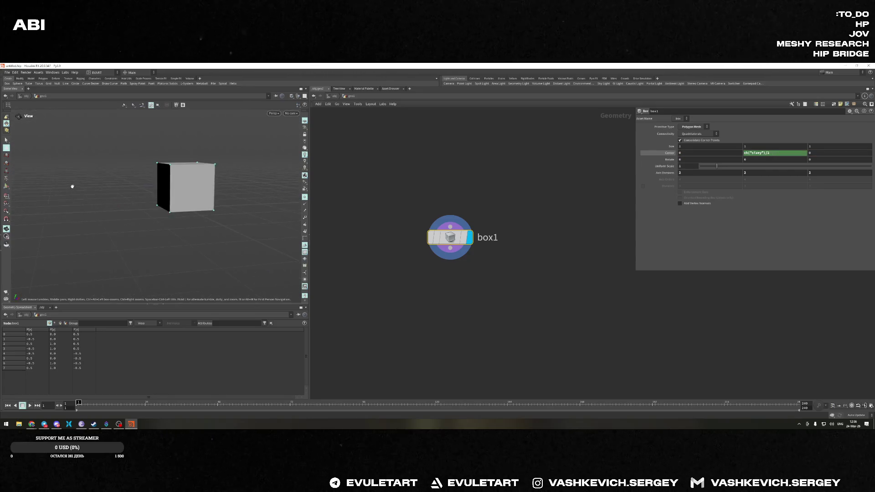
- Frame the box, show its resize handles and narrow it along X
middle_click_drag(761, 147, 765, 146)
key("ctrl+z")
key("h")
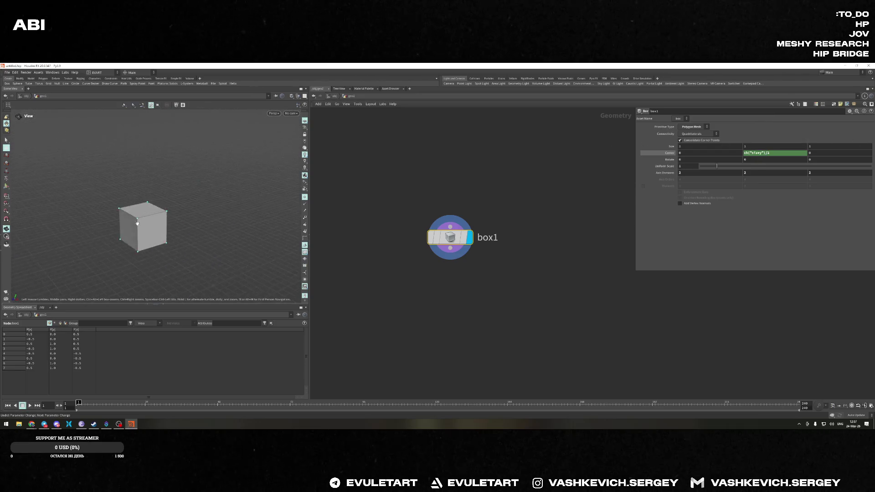
key("Return")
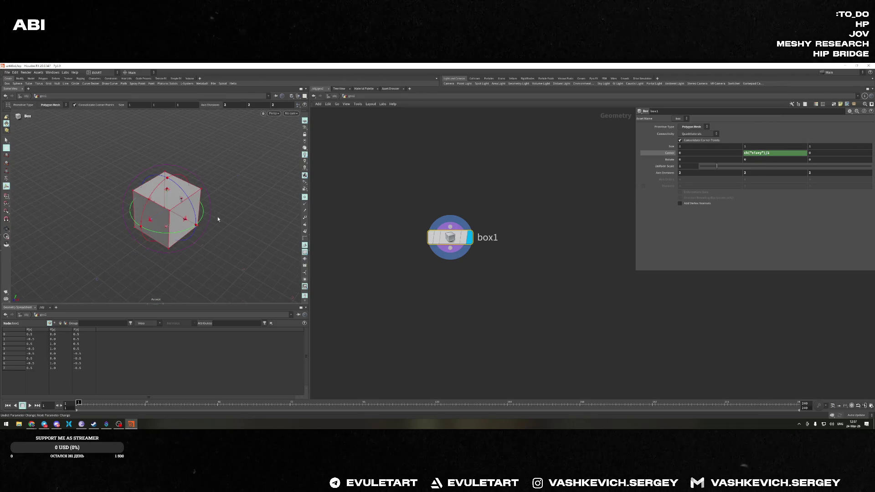
left_click_drag(188, 220, 166, 215)
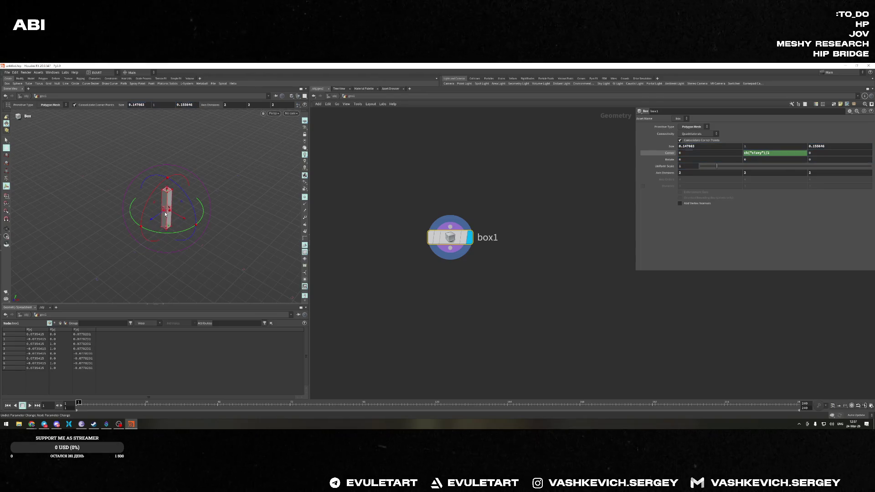
- Set box1's Size Y to 4 and handle-drag it thin in X, about 0.34 in Z
double_click(761, 147)
type("4")
key("Return")
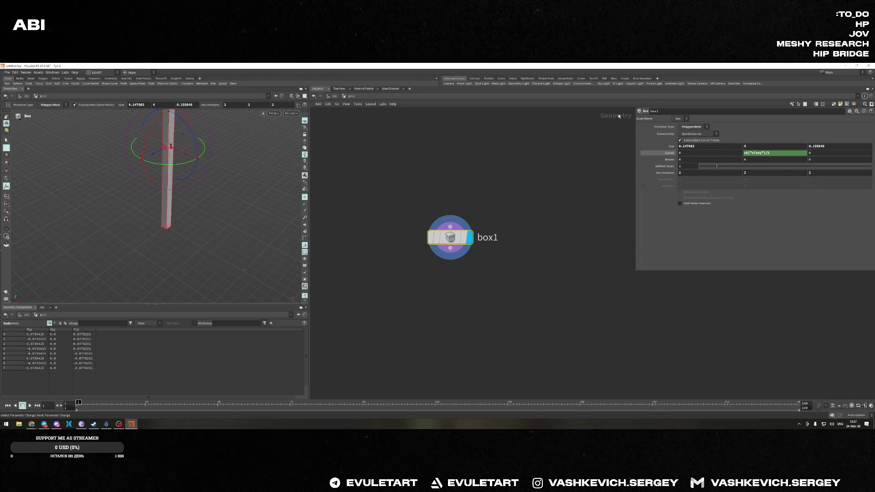
key("h")
mouse_move(162, 227)
left_mouse_down()
mouse_move(154, 232)
mouse_move(215, 176)
mouse_move(196, 163)
left_mouse_up()
- Orbit around the tall plank to inspect it, undoing a trial widening
key("s")
mouse_move(256, 201)
left_mouse_down("alt")
mouse_move(214, 174)
mouse_move(225, 177)
left_mouse_up("alt")
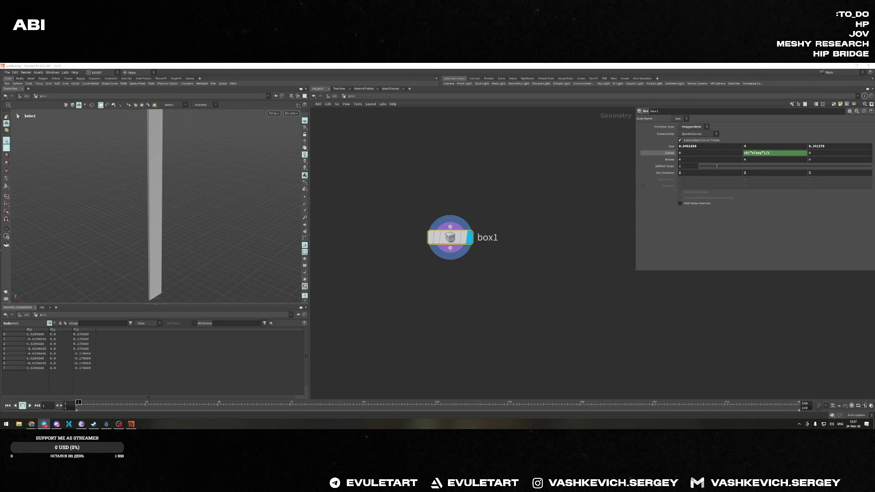
key("alt+Tab")
key("Escape")
mouse_move(111, 147)
left_mouse_down()
mouse_move(169, 207)
mouse_move(112, 196)
left_mouse_up()
key("Return")
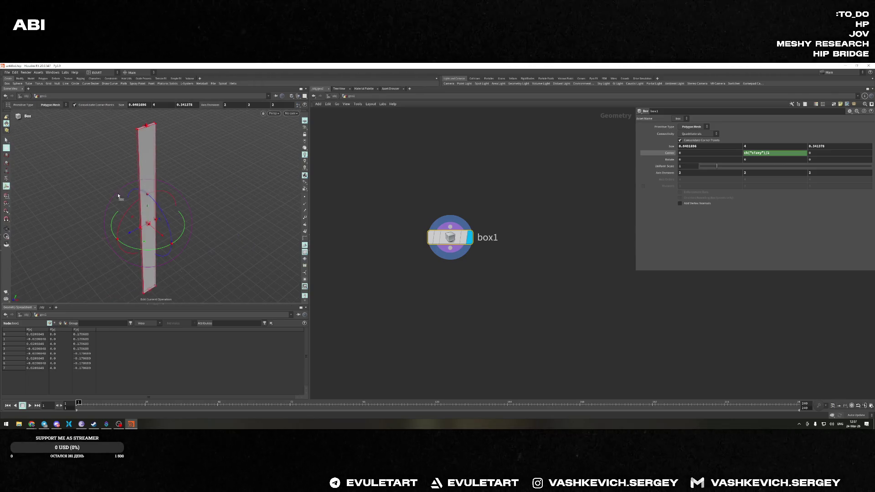
mouse_move(149, 224)
left_mouse_down()
mouse_move(181, 230)
mouse_move(206, 209)
left_mouse_up()
key("ctrl+z")
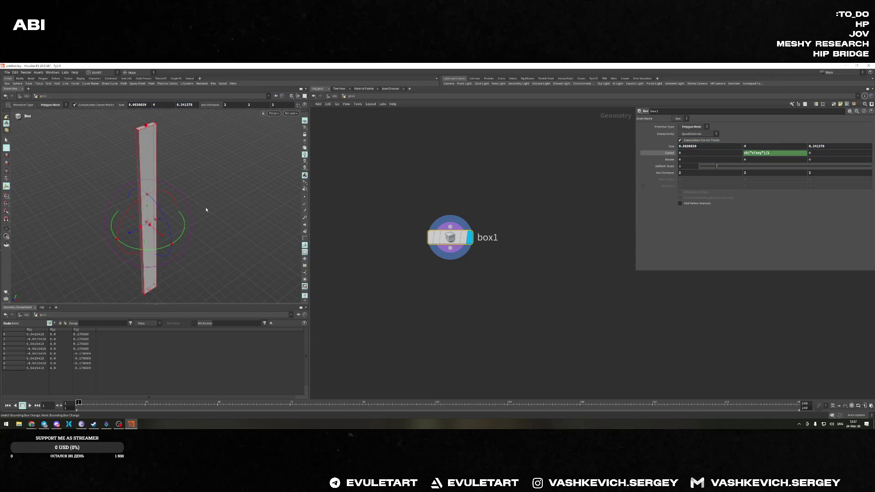
key("Escape")
mouse_move(166, 152)
left_mouse_down()
mouse_move(240, 194)
mouse_move(154, 193)
left_mouse_up()
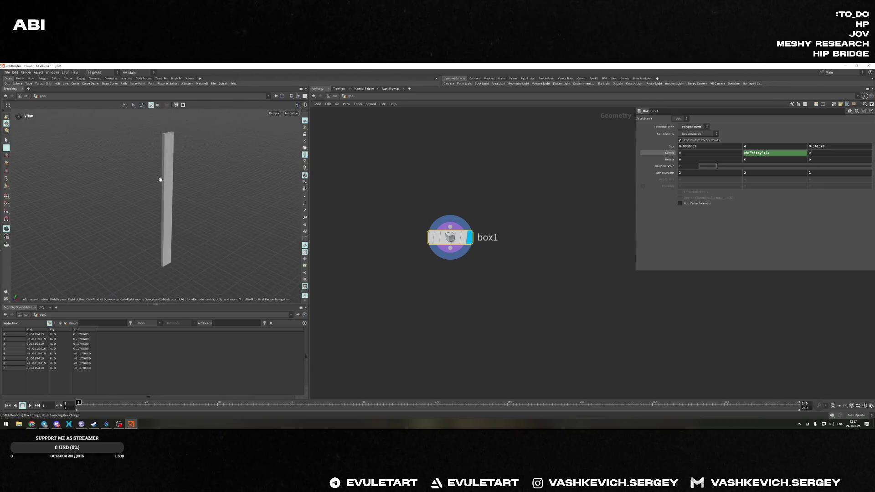
key("alt+Tab")
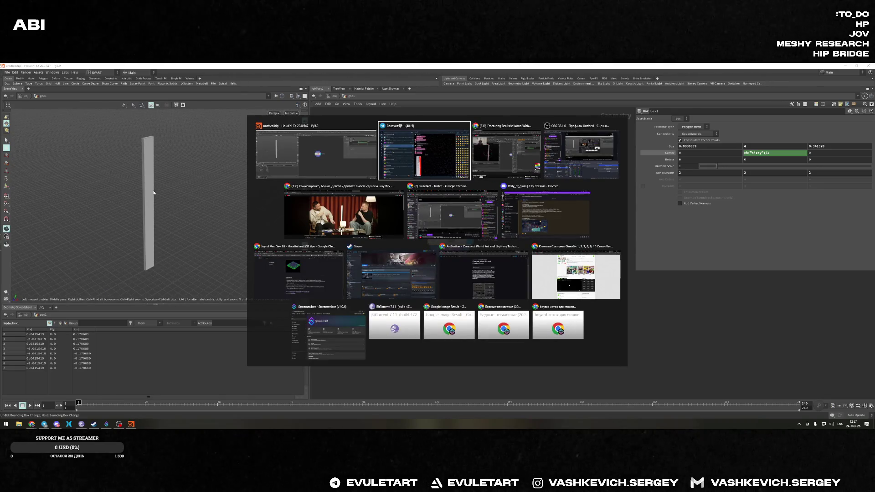
- Snap Houdini left and Chrome right, widen Houdini and its network pane, then play the tutorial
key("Escape")
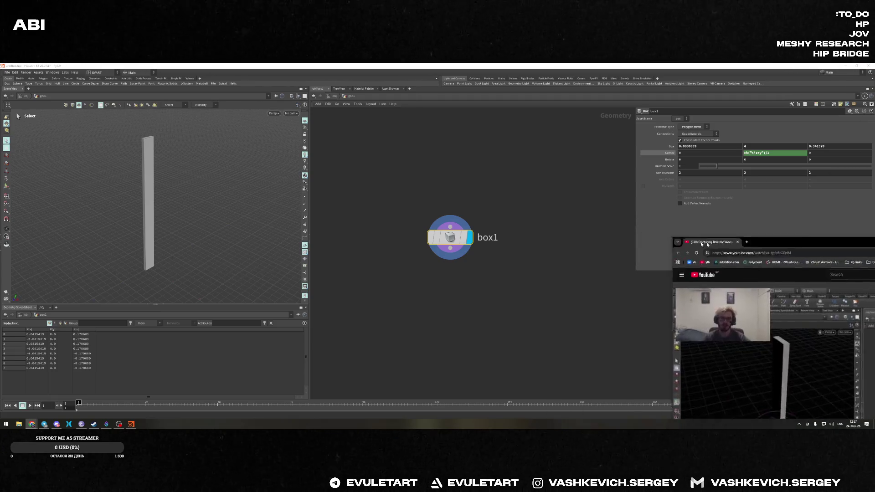
left_click_drag(697, 237, 874, 242)
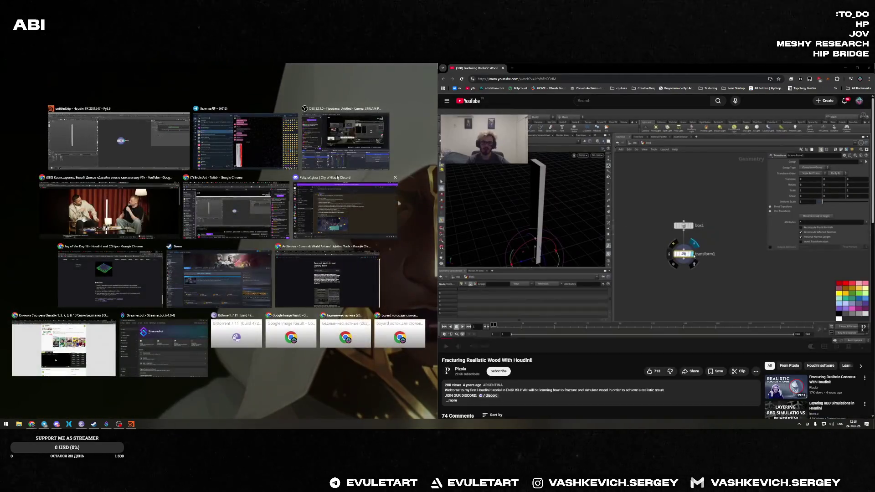
left_click(108, 137)
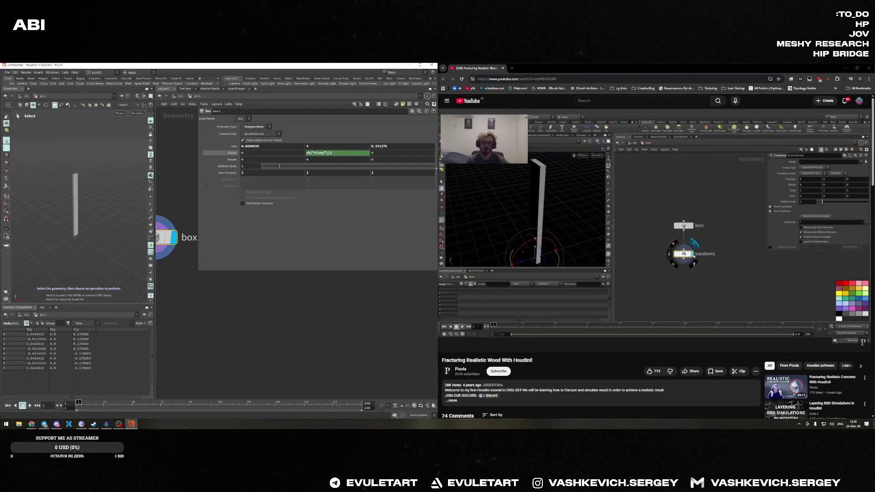
left_click_drag(439, 168, 631, 170)
left_click_drag(663, 64, 745, 143)
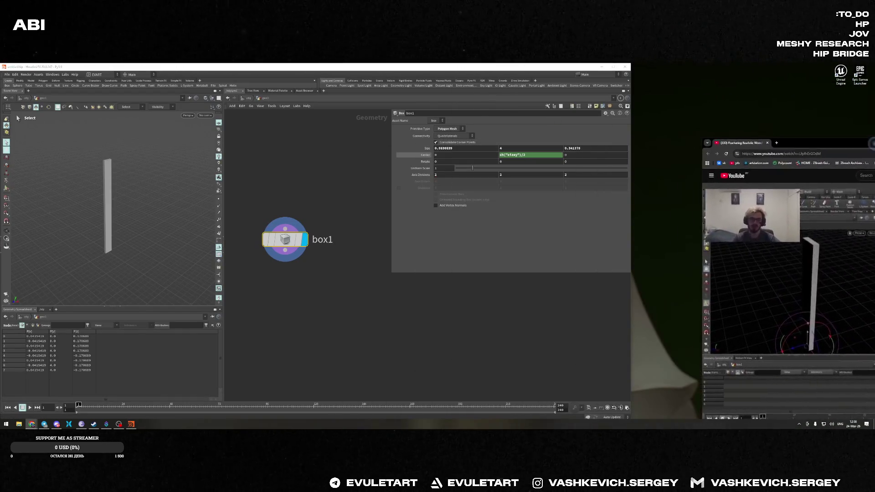
left_click_drag(745, 143, 874, 308)
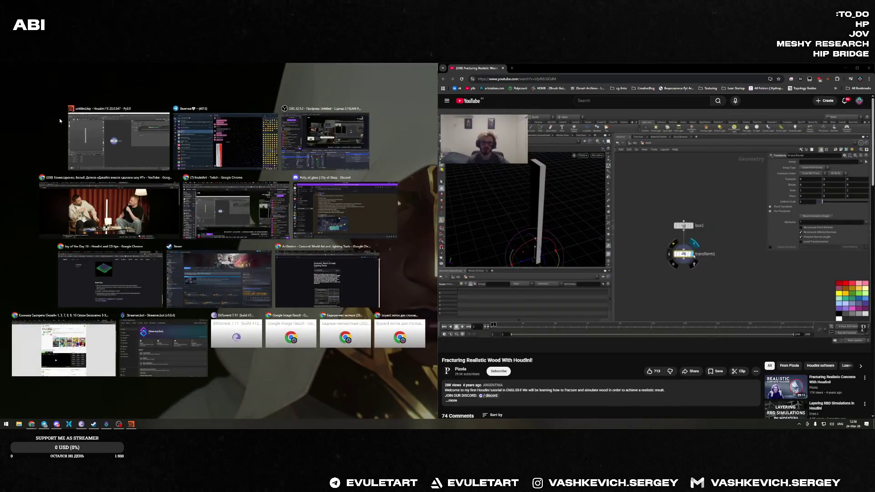
left_click(101, 141)
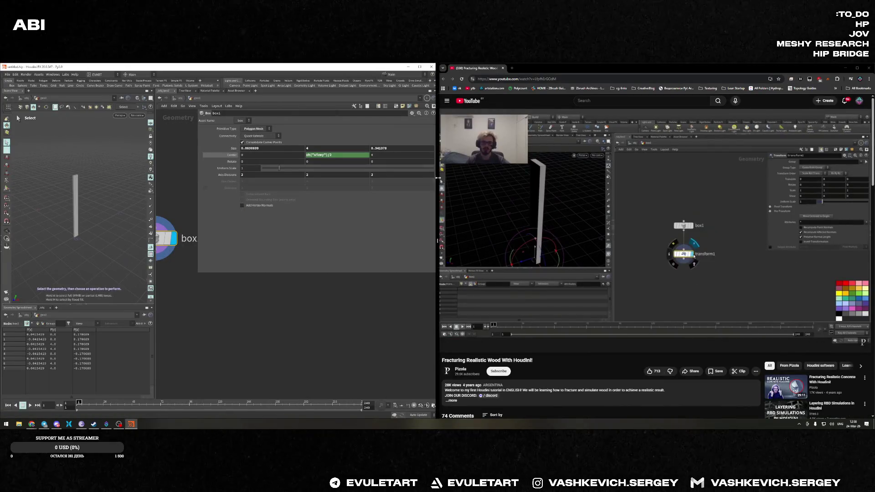
left_click_drag(438, 185, 591, 184)
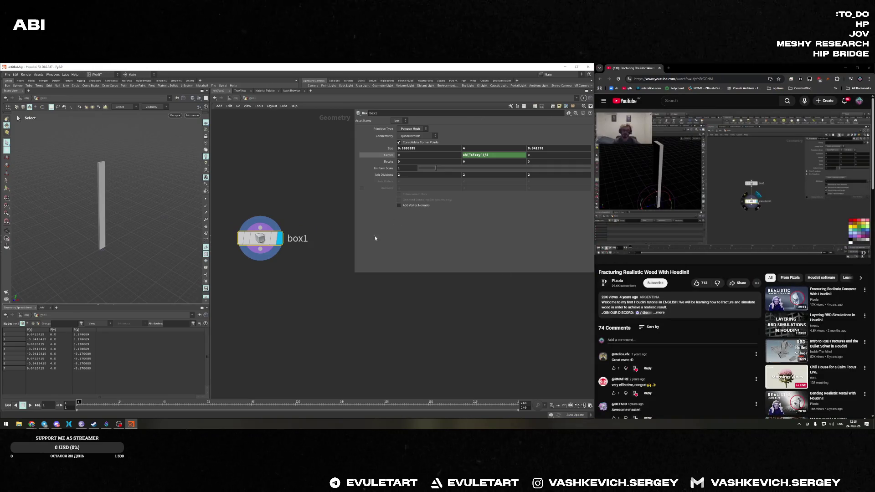
left_click_drag(353, 227, 468, 226)
left_click(721, 206)
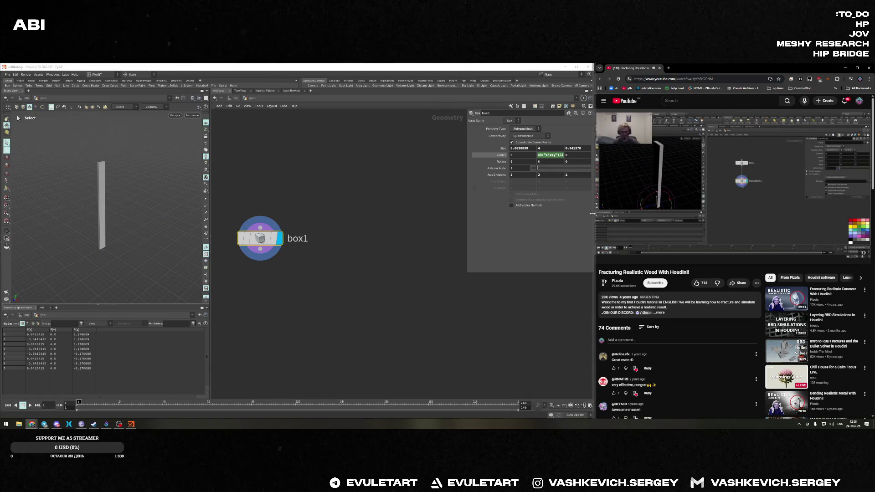
mouse_move(726, 190)
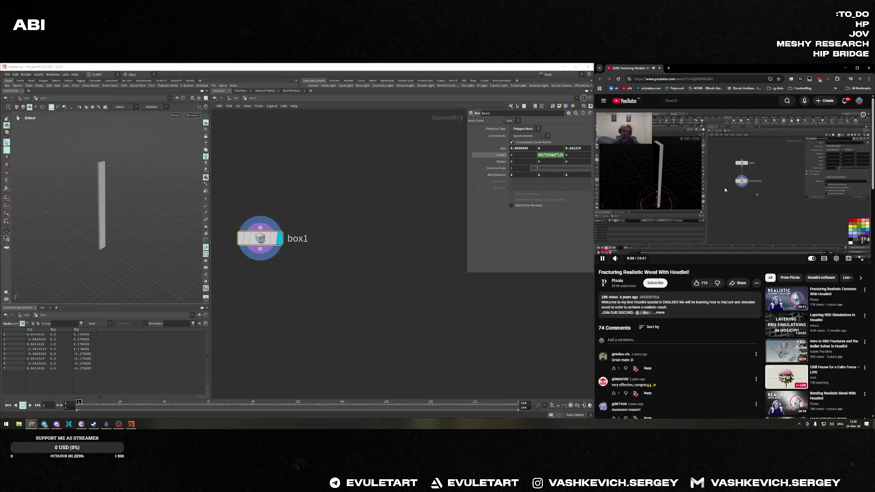
- Move box1 up and add a Transform node transform1 wired below it
middle_click_drag(294, 157, 377, 111)
key("Tab")
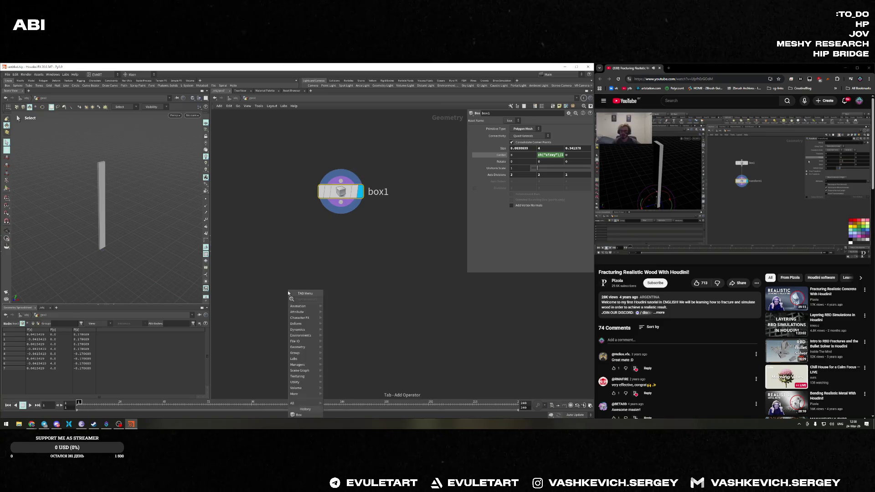
type("rans")
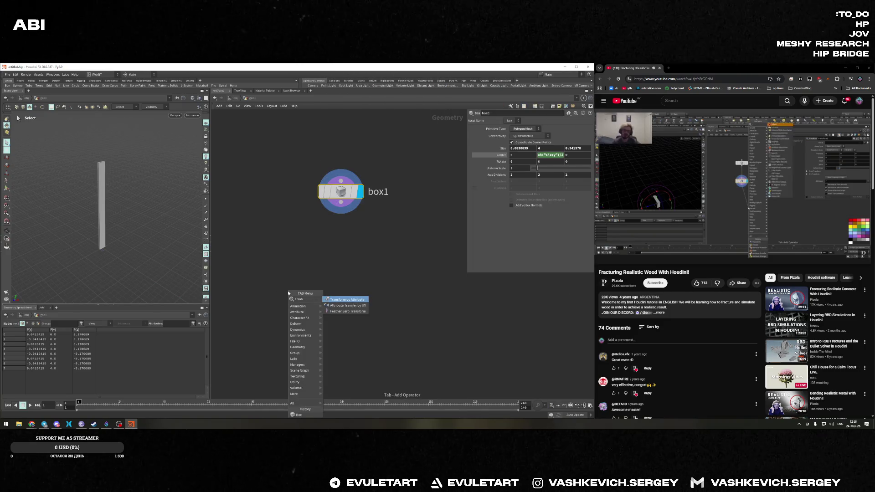
left_click(632, 177)
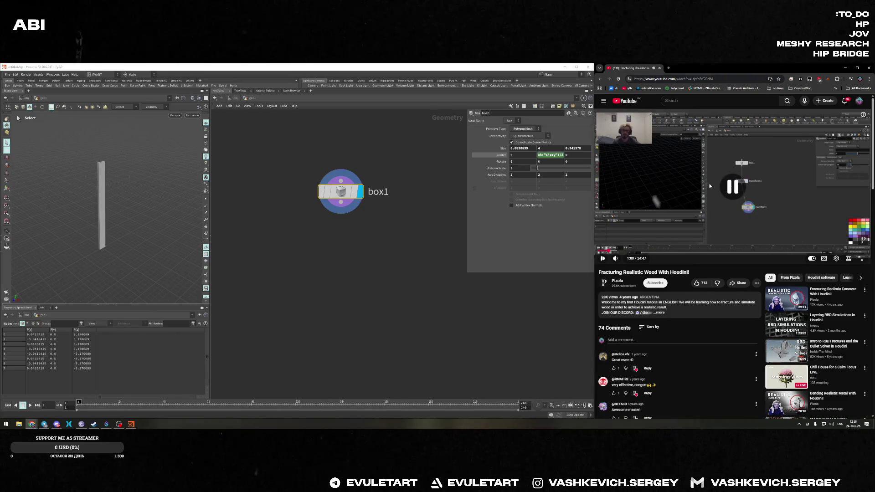
left_click(348, 231)
key("Tab")
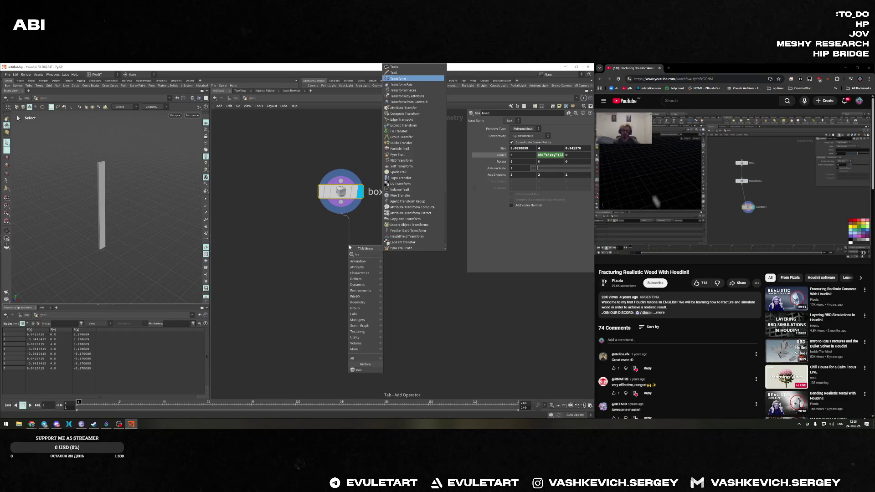
key("Return")
- Replay a few seconds of the tutorial video to check the transform settings
left_click(796, 156)
key("Left")
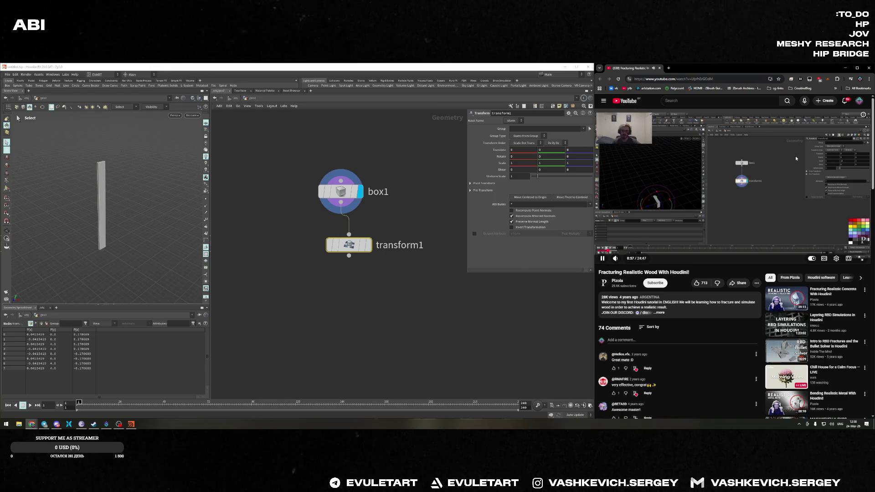
left_click(795, 156)
left_click(795, 156)
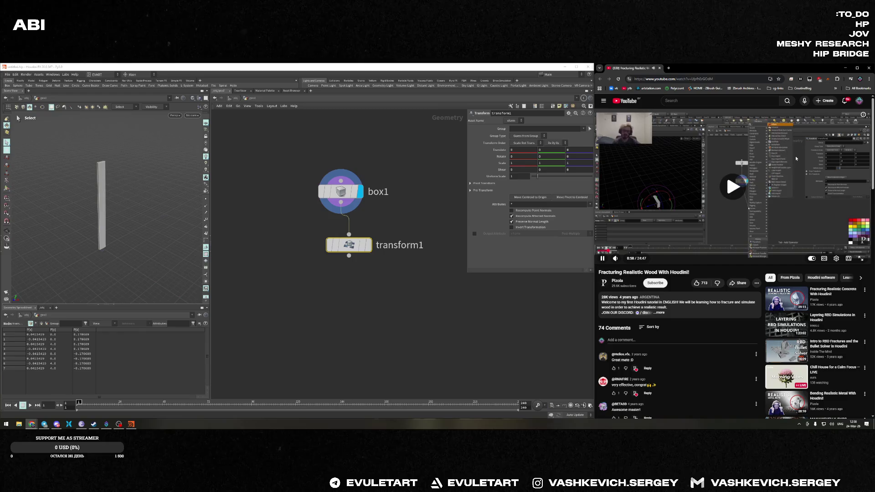
left_click(796, 156)
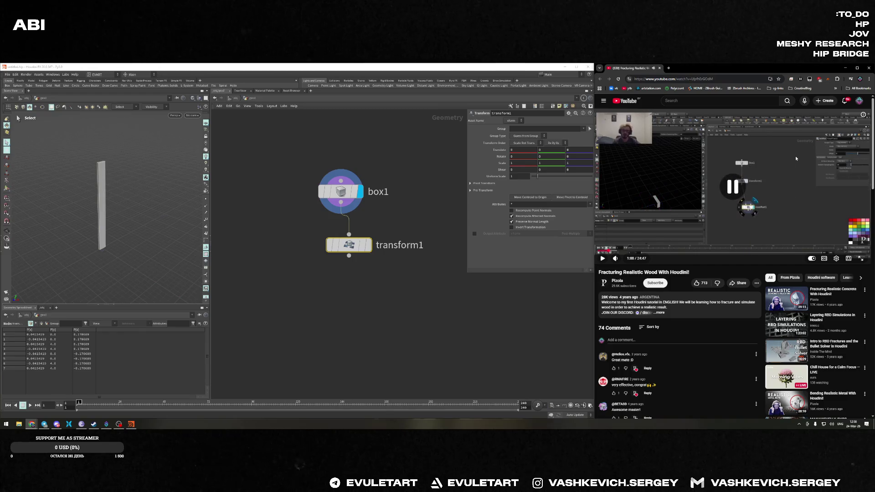
scroll(303, 244, "down", 3)
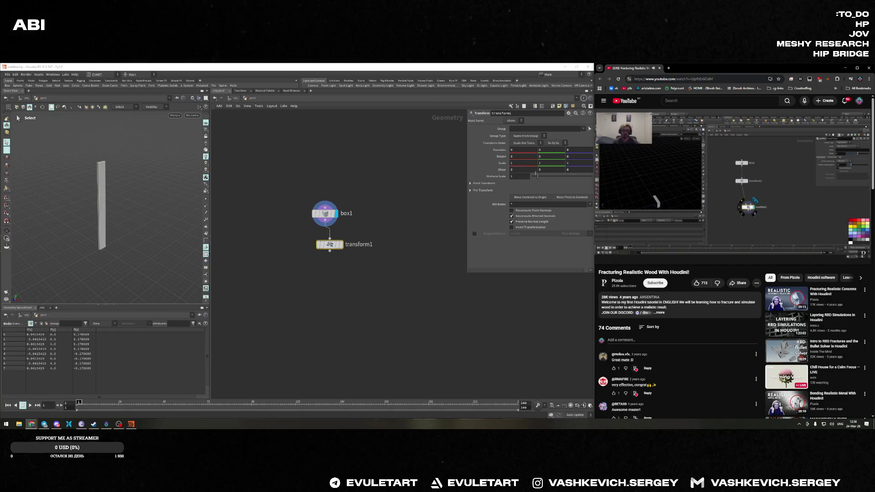
- Edit transform1's Scale Y and make transform1 the displayed output
left_click(541, 164)
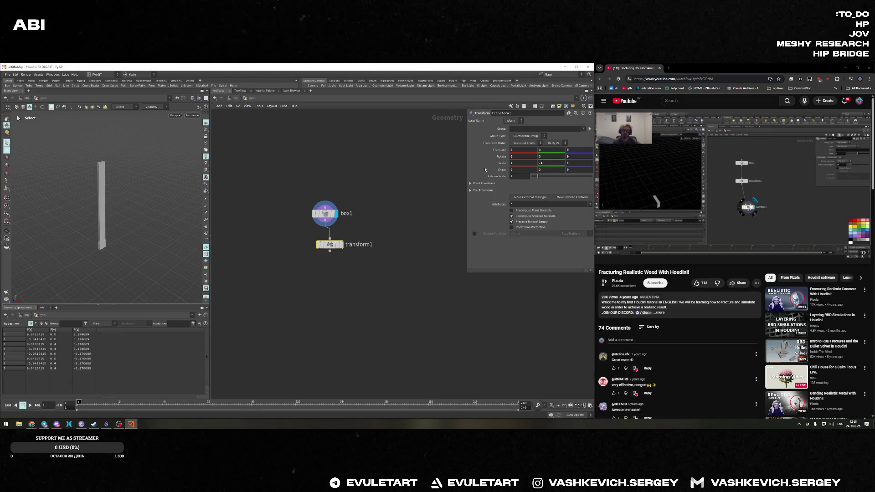
left_click(340, 244)
left_click_drag(94, 245, 102, 239)
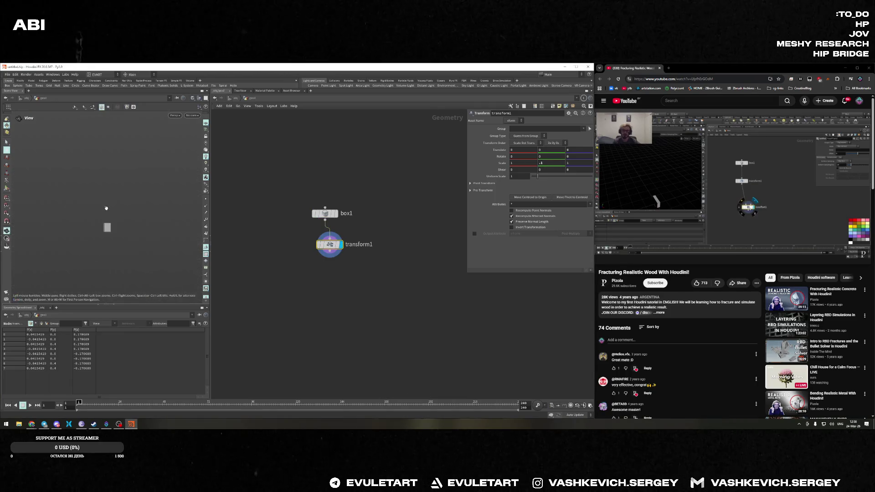
left_click(330, 256)
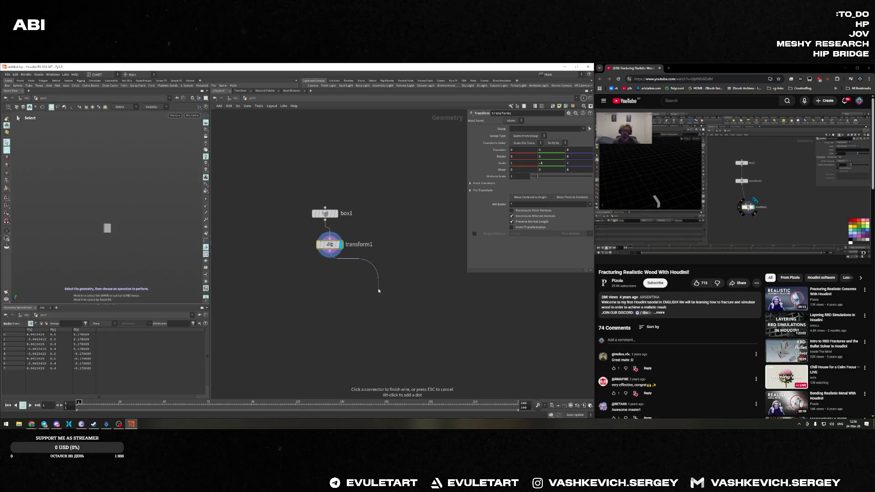
- Add isooffset1 after transform1 and raise its Uniform Sampling Divs for a sharper fog box
left_click(379, 291)
key("Escape")
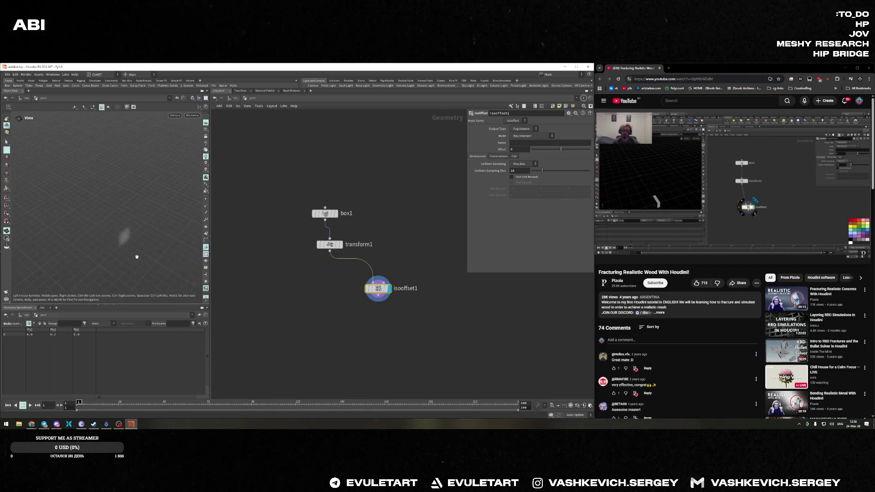
key("s")
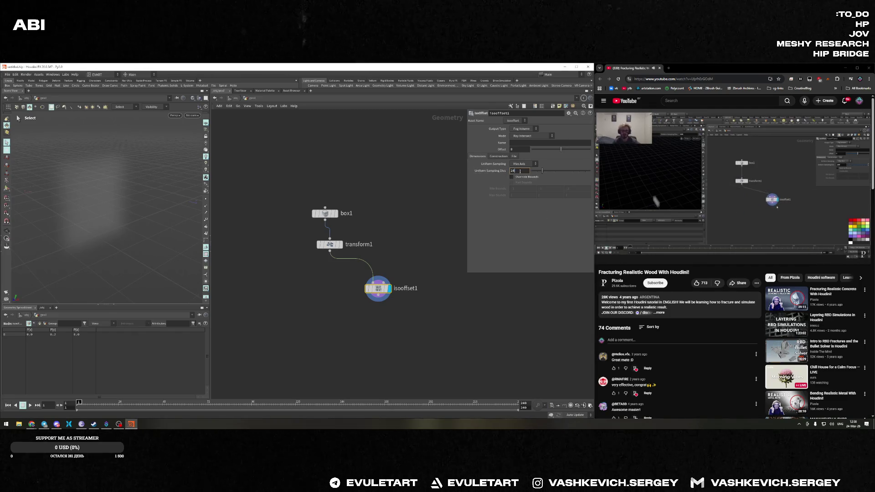
key("Return")
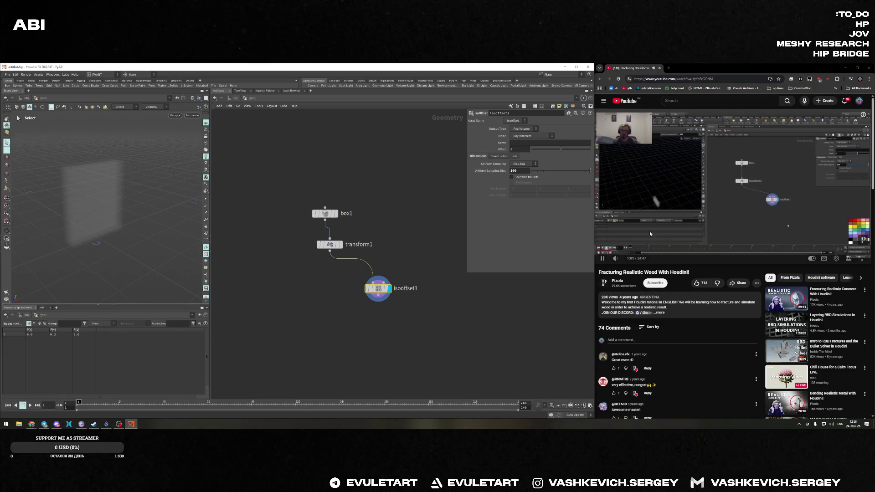
key("Tab")
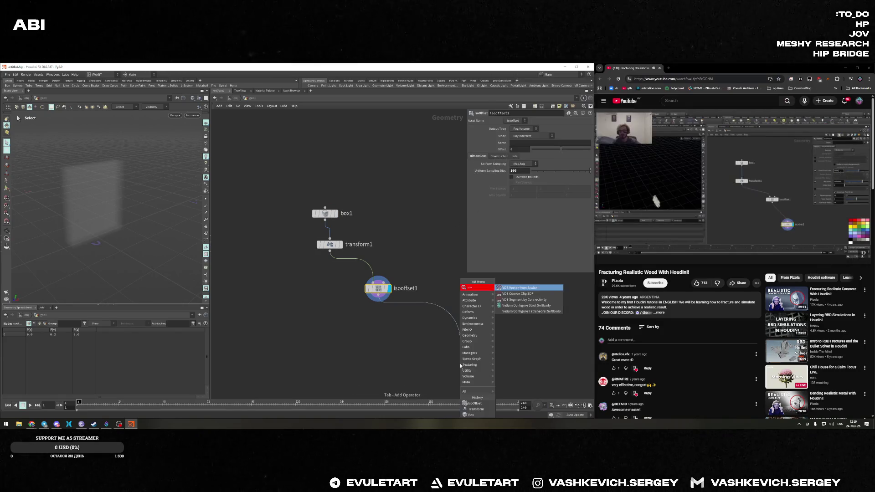
type("catter")
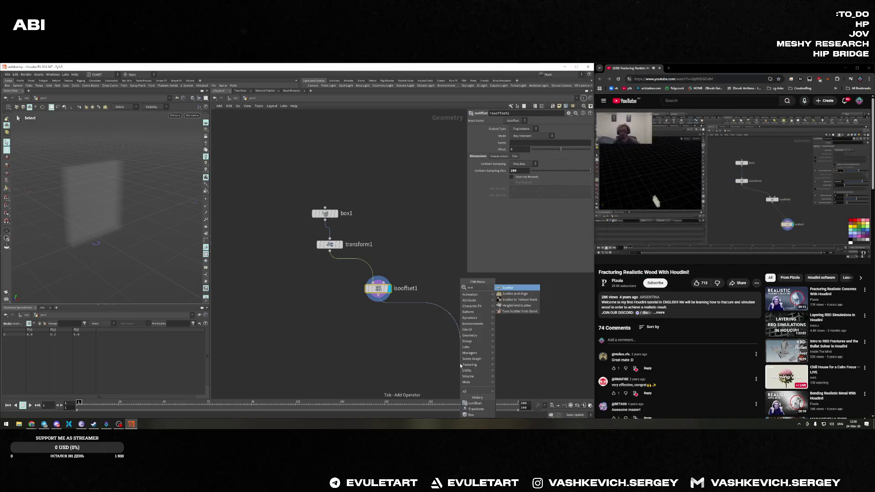
- Add scatter1 under isooffset1 with a total count of 500 points
key("Return")
left_click(460, 363)
left_click(517, 156)
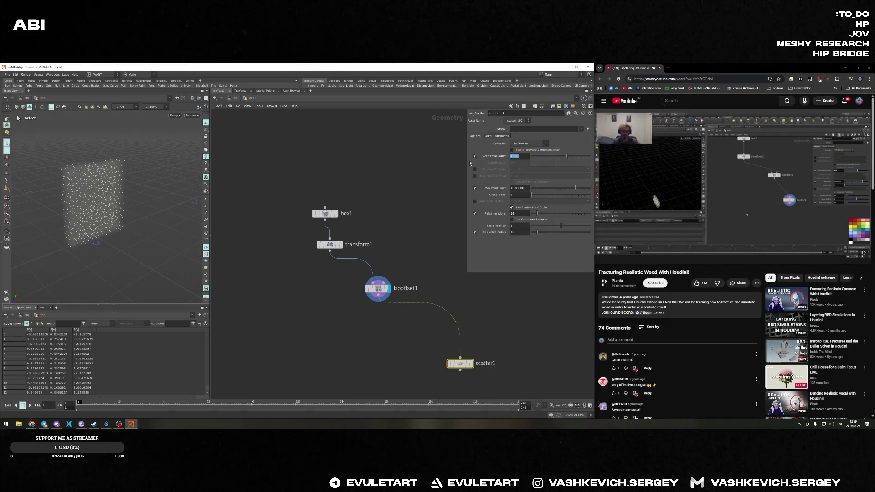
type("500")
key("Return")
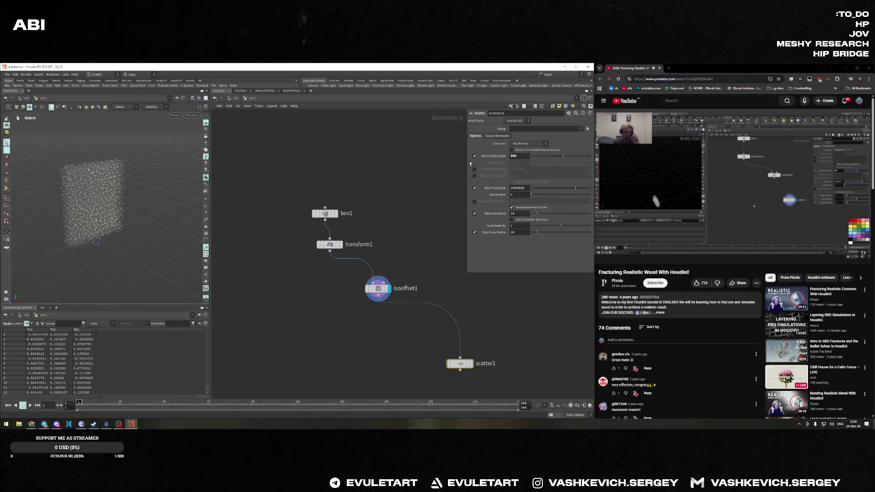
- Select all four nodes and lay them out in a tidy column with L
left_click(625, 223)
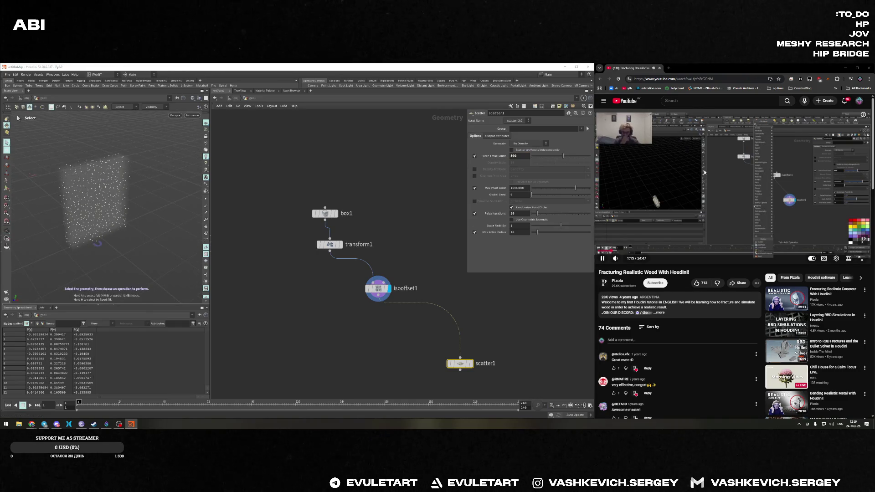
left_click(624, 224)
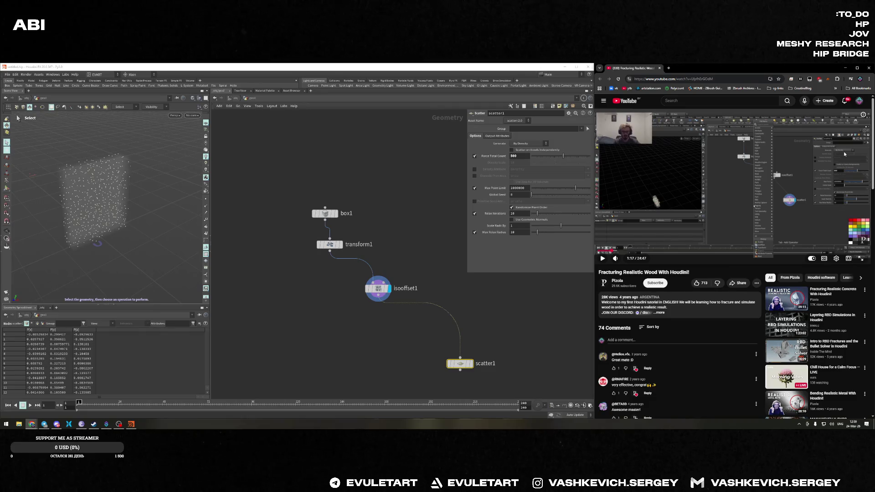
left_click(844, 153)
scroll(446, 330, "down", 3)
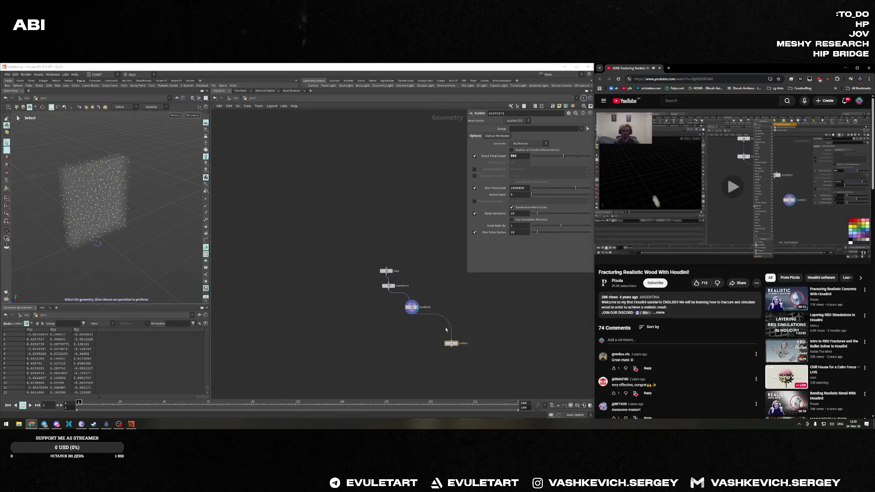
left_click_drag(321, 259, 417, 357)
key("l")
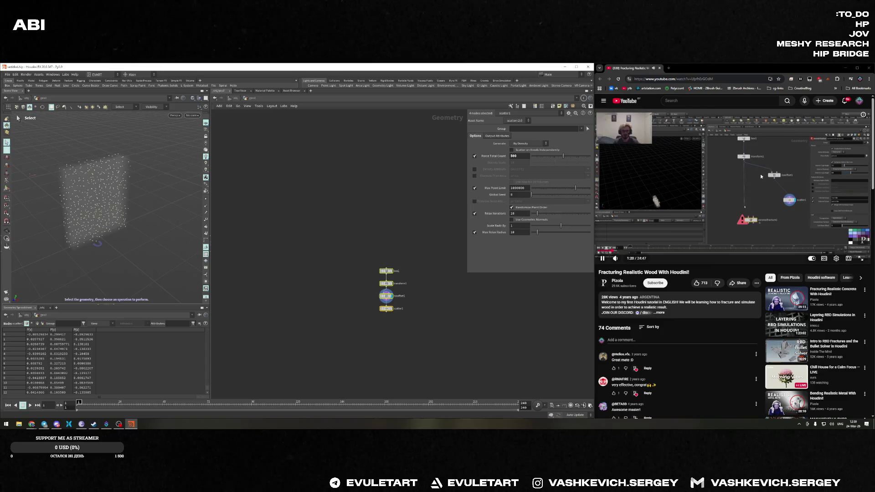
left_click(723, 197)
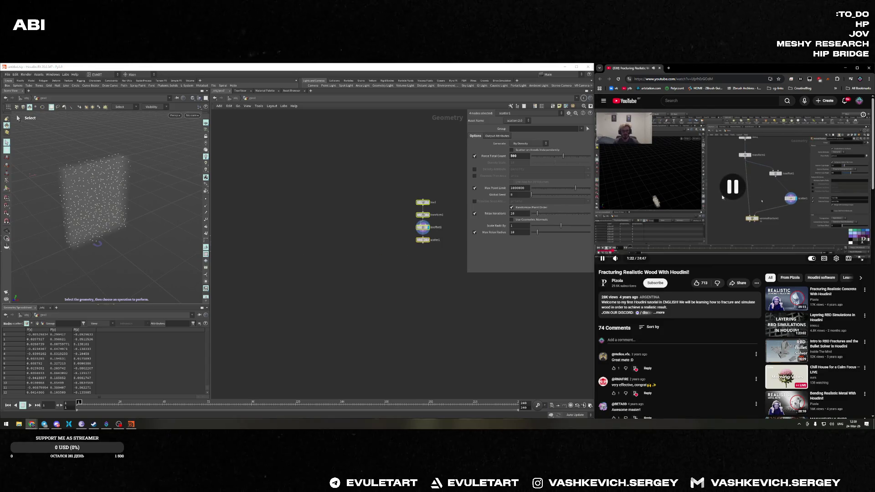
key("Tab")
type("voro")
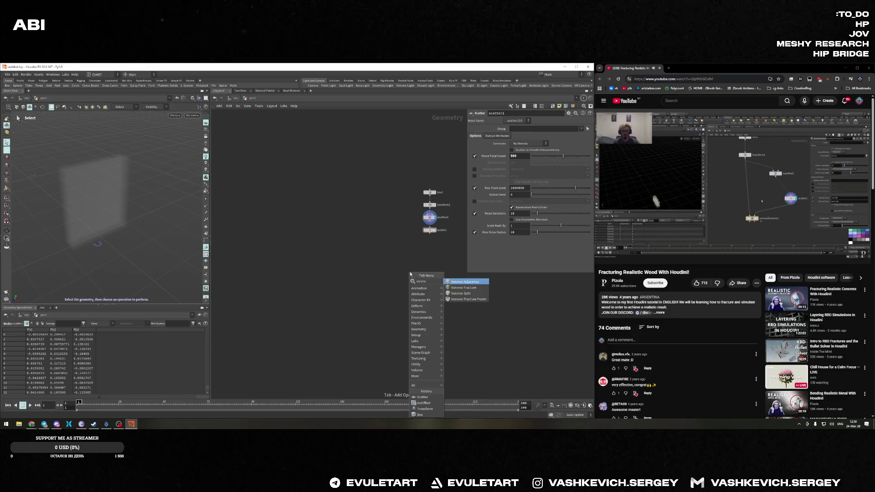
- Create a Voronoi Fracture node voronoifracture1 and place it in the network
key("Down")
key("Return")
left_click(405, 258)
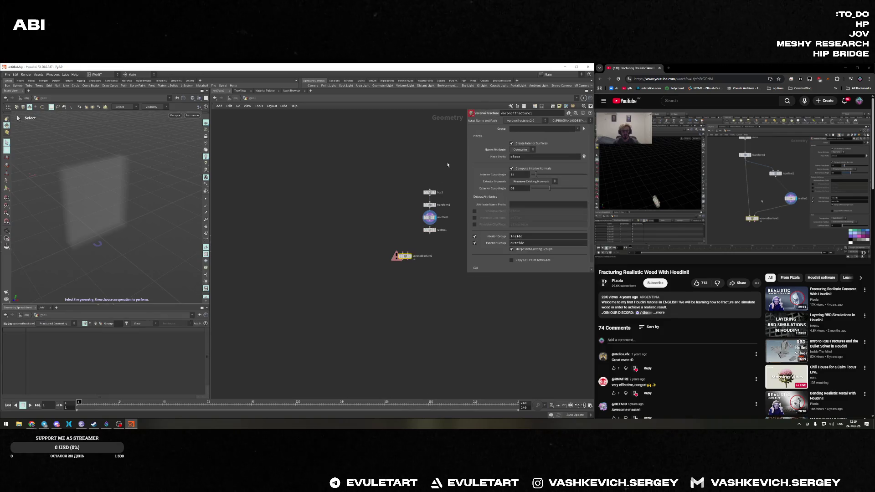
left_click(429, 230)
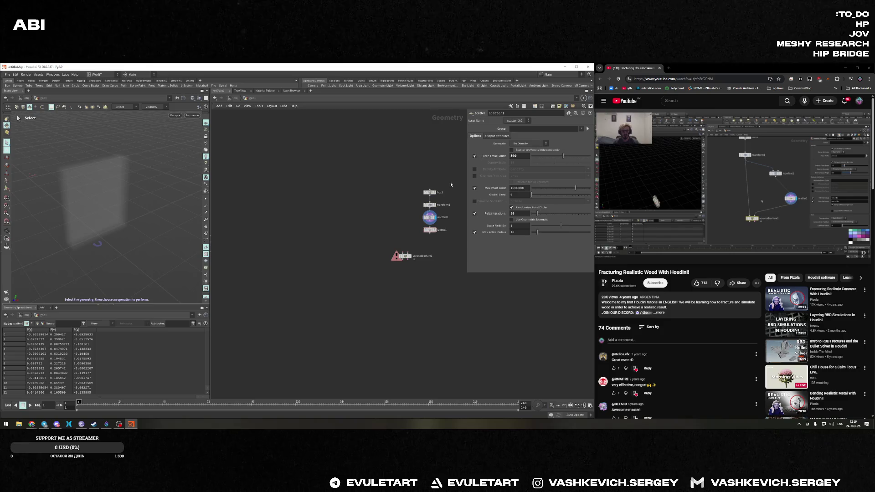
- Wire transform1 and scatter1 into voronoifracture1 and display the fractured cells
mouse_move(450, 184)
left_mouse_down()
mouse_move(426, 212)
mouse_move(389, 195)
mouse_move(402, 253)
mouse_move(428, 236)
left_mouse_up()
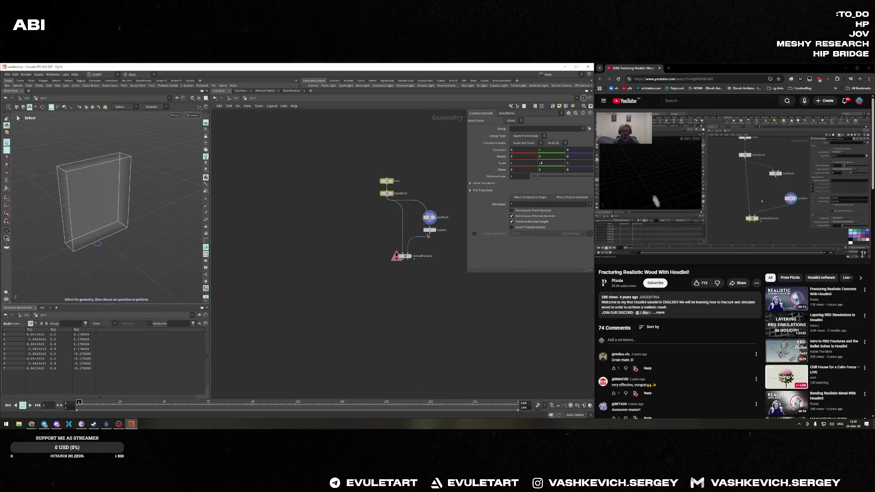
left_click(410, 257)
left_click_drag(90, 196, 99, 207)
key("s")
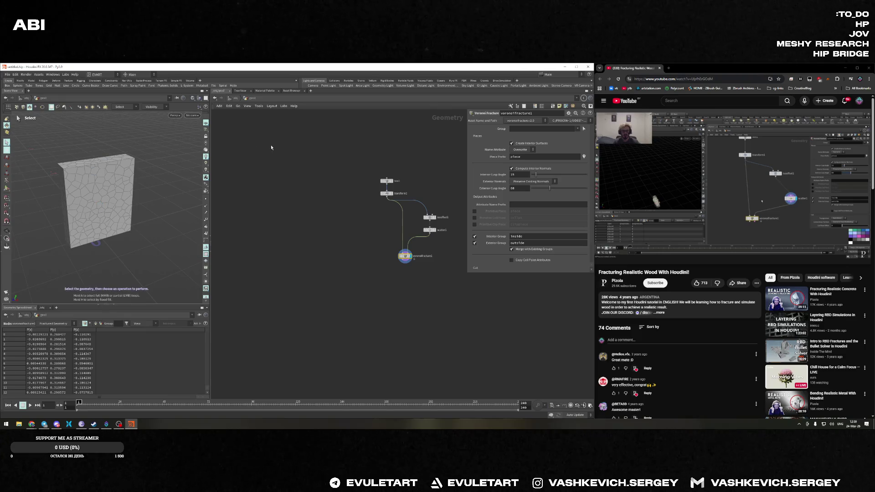
- Move box1, transform1 and voronoifracture1 into a neat column
left_click_drag(363, 146, 438, 215)
left_click_drag(388, 197, 409, 187)
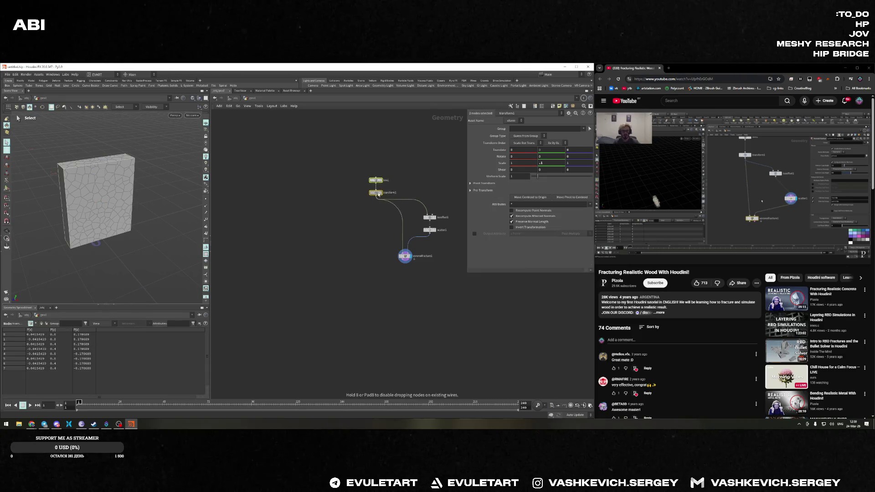
left_click_drag(408, 184, 412, 179)
scroll(352, 242, "up", 4)
scroll(352, 241, "down", 3)
mouse_move(340, 307)
left_mouse_down()
mouse_move(343, 290)
mouse_move(337, 299)
left_mouse_up()
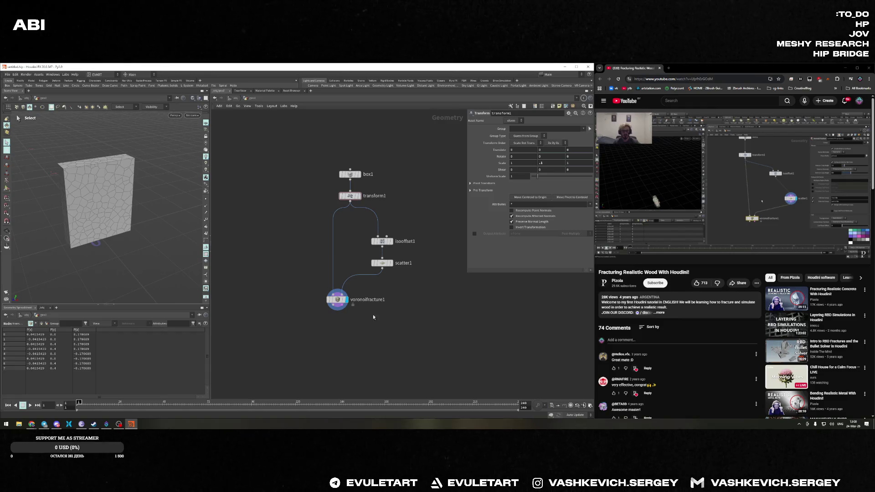
- Switch the geometry spreadsheet between Points, Detail and Primitives views
left_click(744, 174)
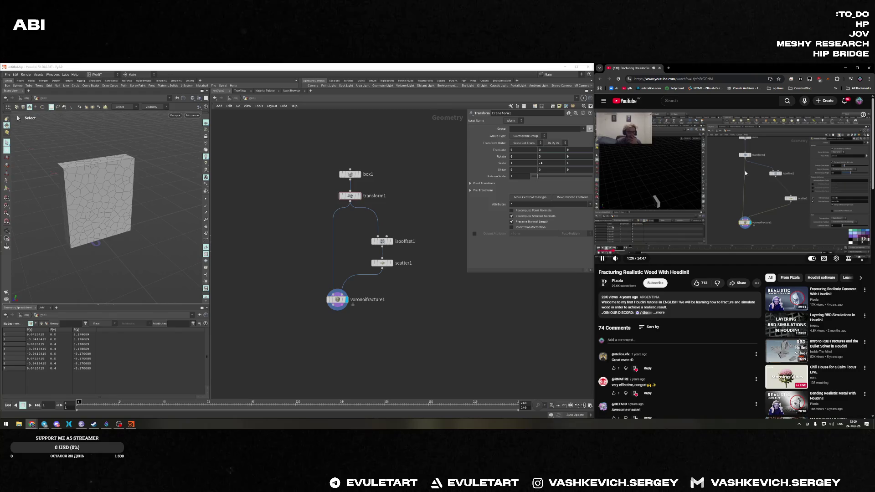
left_click(41, 325)
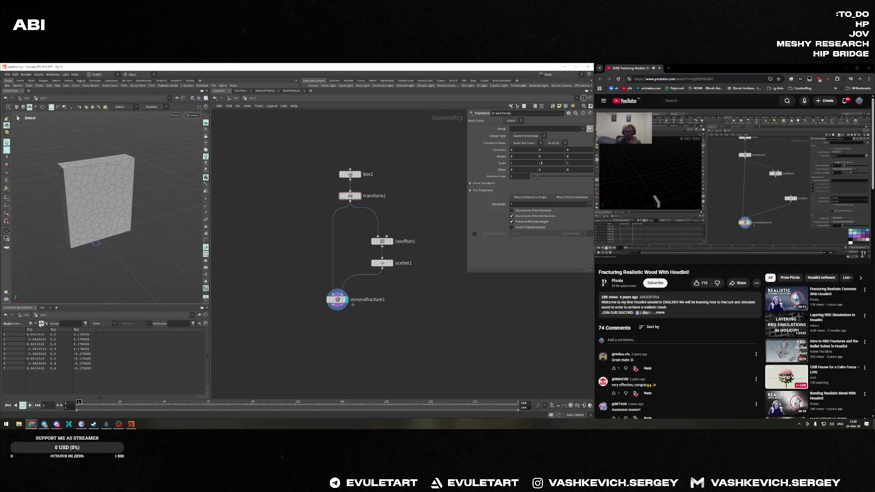
left_click(47, 324)
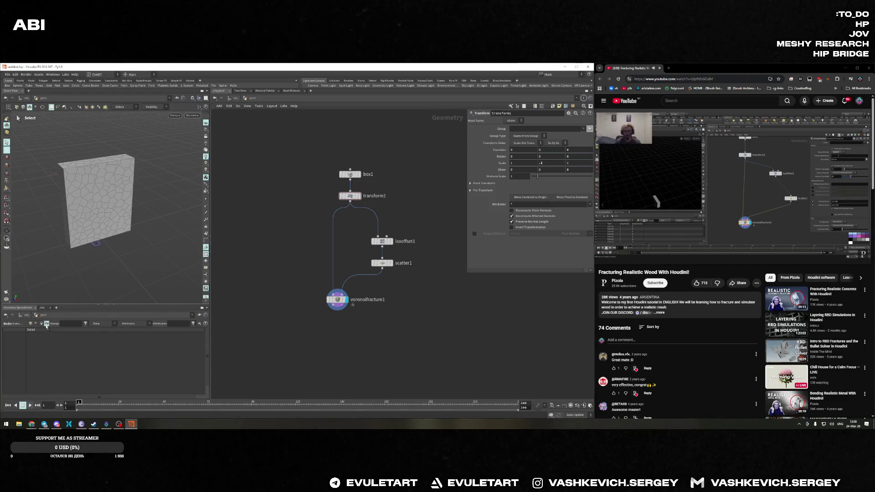
left_click(713, 182)
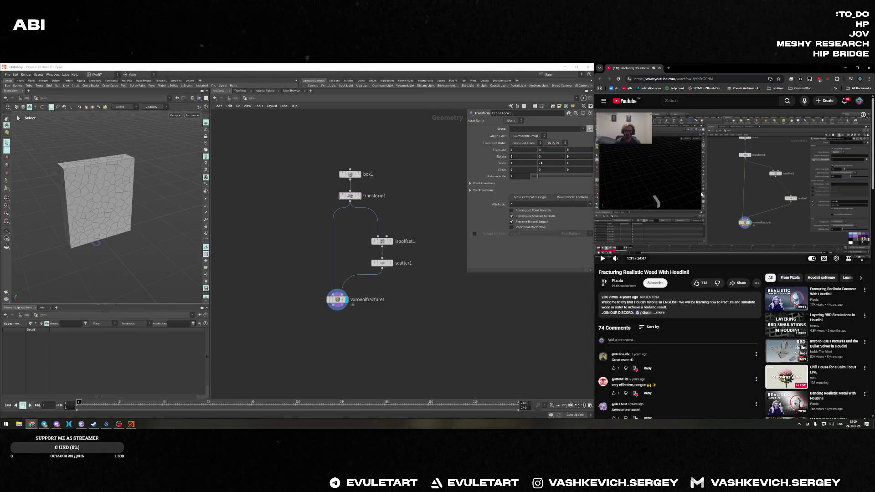
left_click(41, 323)
- Select voronoifracture1 and check its parameters against the tutorial video
left_click(337, 300)
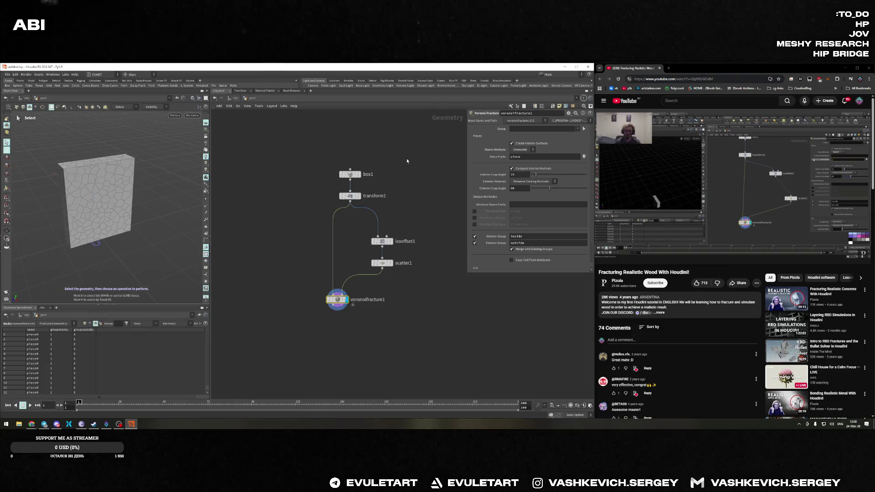
left_click(738, 188)
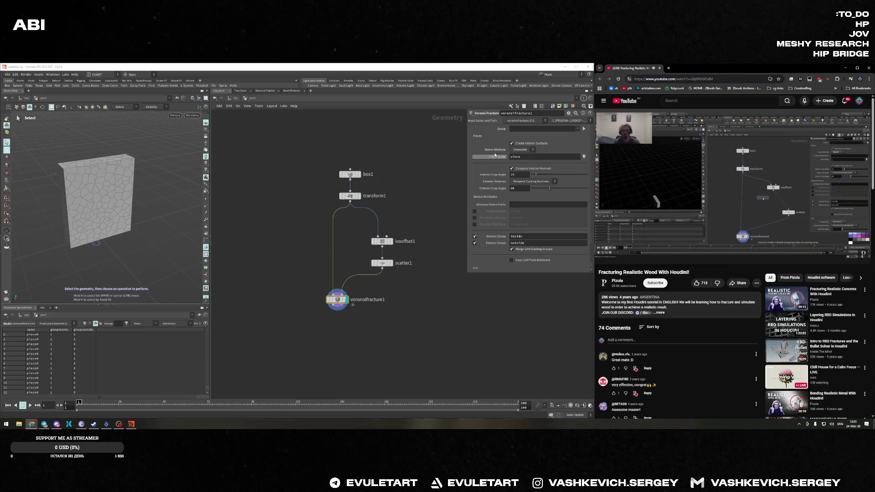
key("space")
key("space")
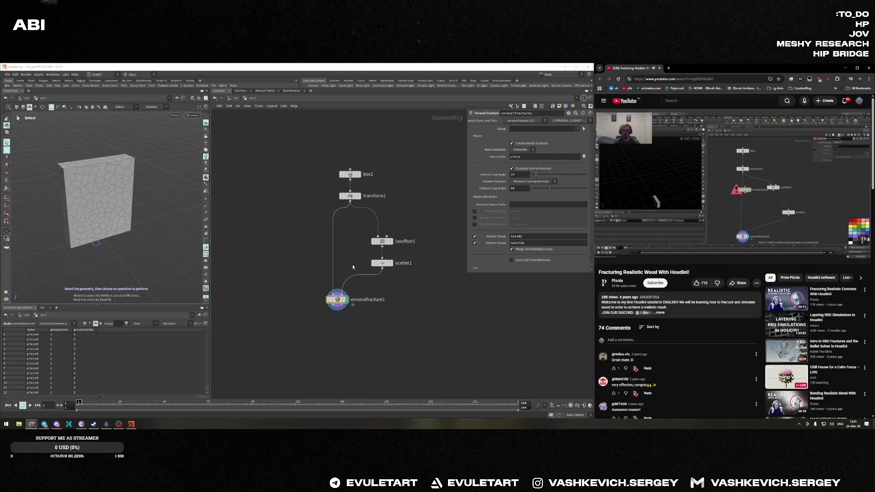
key("Tab")
- Insert a Connectivity node between transform1 and voronoifracture1, set to Primitive mode
left_click(384, 187)
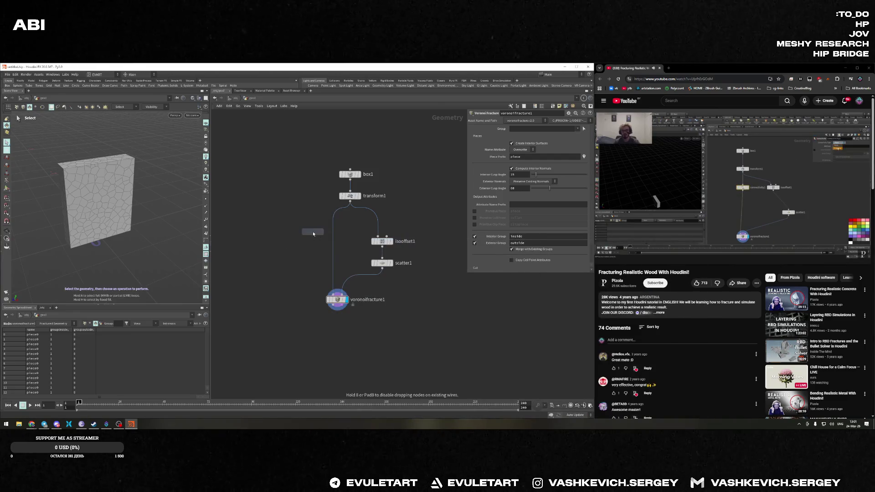
left_click(335, 233)
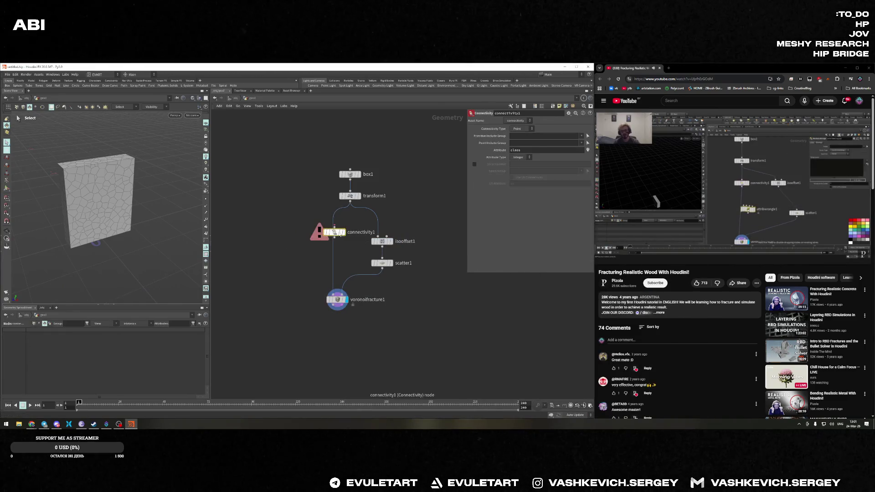
left_click(333, 232)
left_click(514, 129)
mouse_move(331, 233)
left_mouse_down()
mouse_move(326, 219)
mouse_move(337, 256)
left_mouse_up()
- Add an Attribute Wrangle node after connectivity1
key("Return")
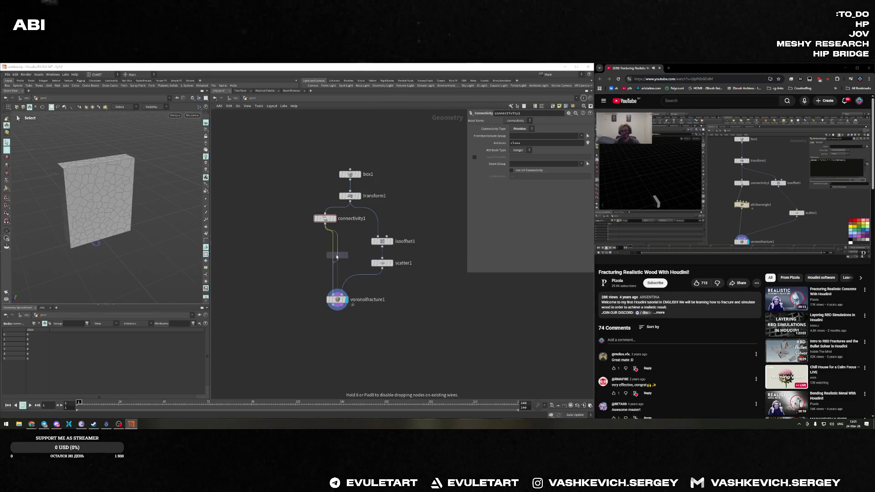
left_click(336, 256)
left_click(760, 188)
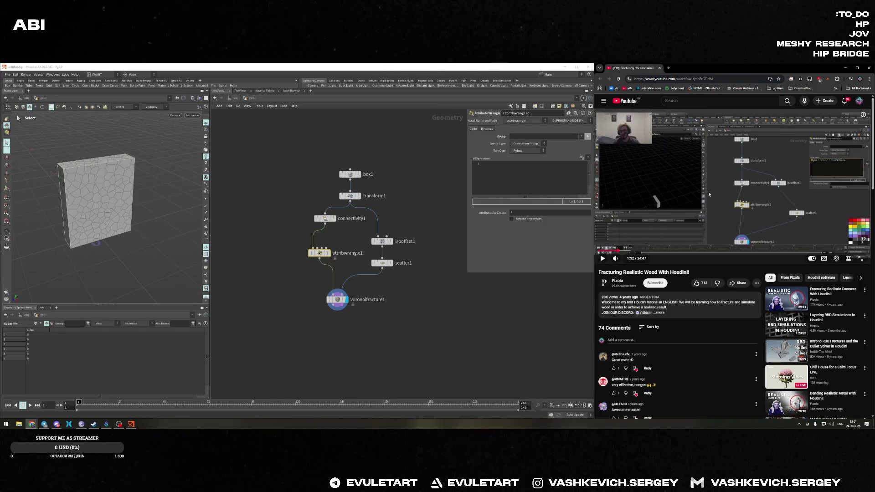
- Begin the wrangle's VEX code, briefly bypassing attribwrangle1 to check voronoifracture1's fractured wall
left_click(499, 170)
type("@P")
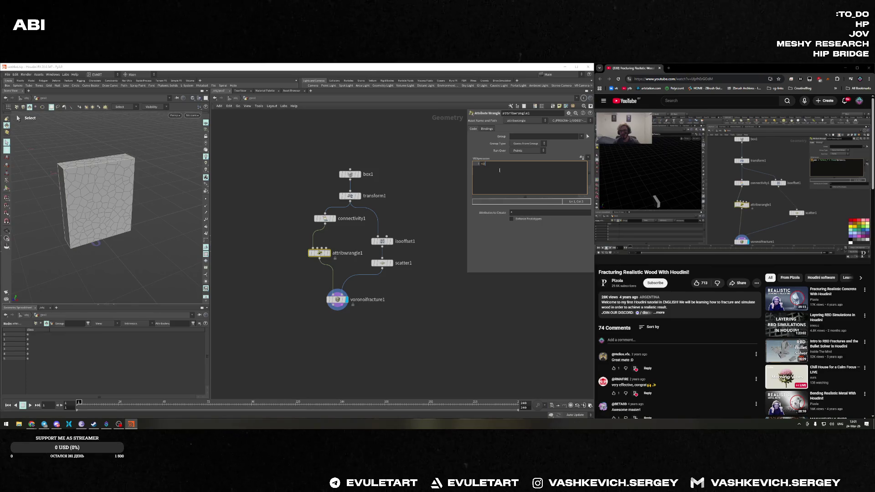
type(" @N")
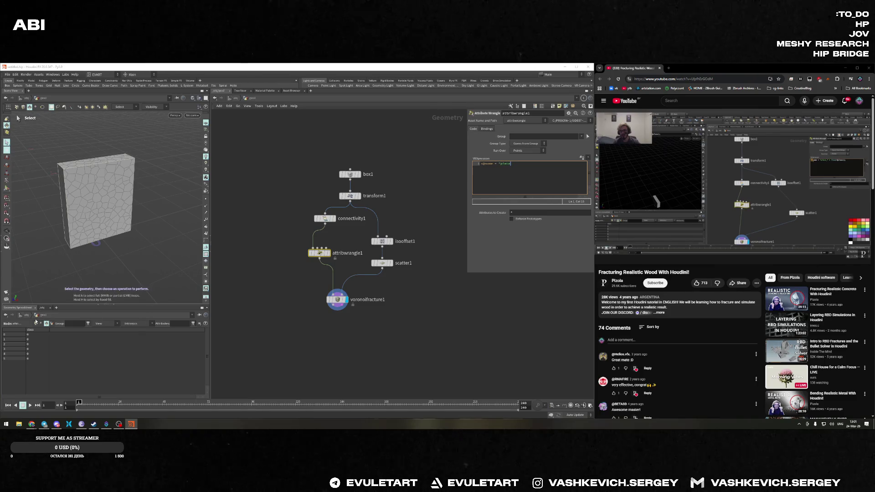
left_click(337, 300)
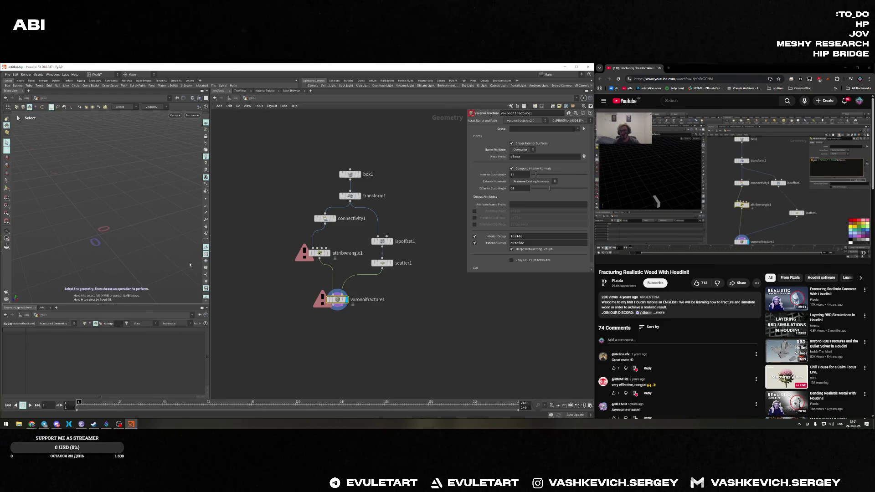
left_click(316, 253)
left_click(311, 253)
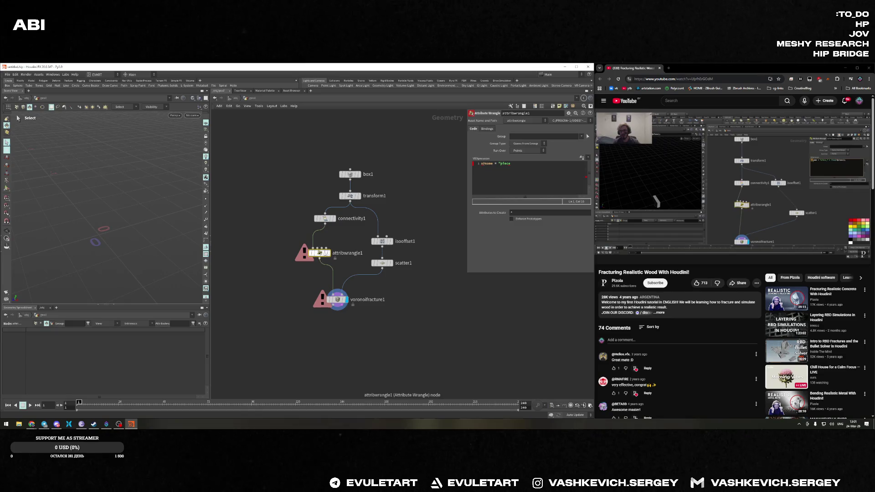
left_click(337, 300)
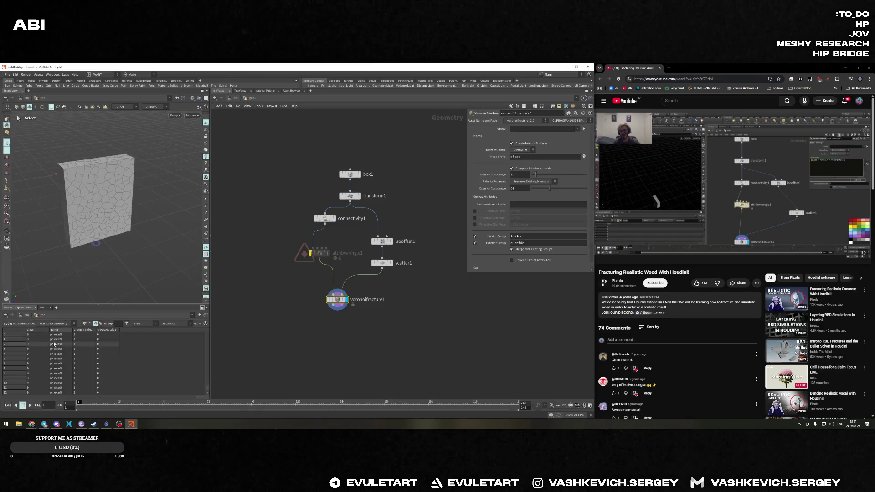
left_click(311, 253)
left_click(523, 167)
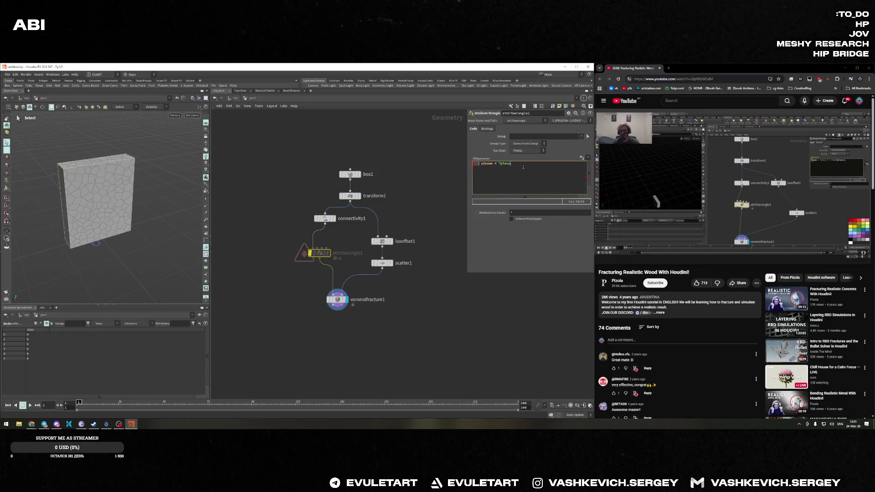
type("_\" +")
mouse_move(790, 179)
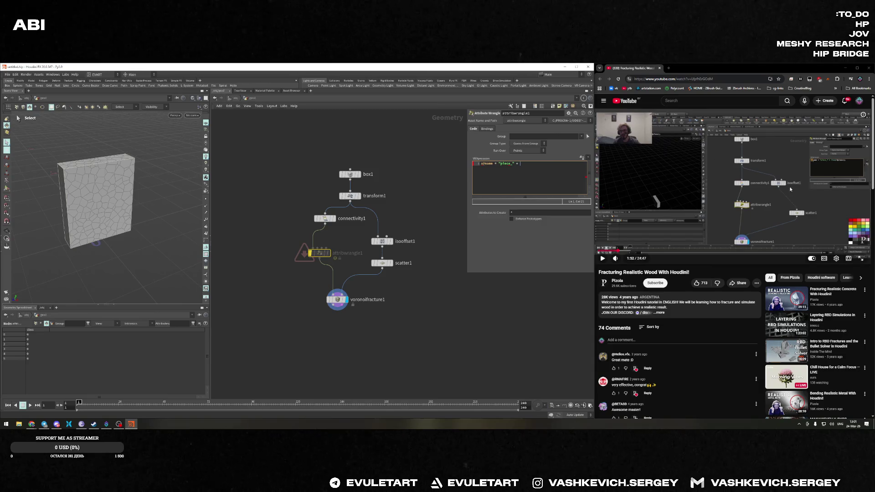
- Complete the line as s@name = "piece_" + itoa(i@class); and bring up itoa's help with F1
left_click_drag(594, 135, 572, 136)
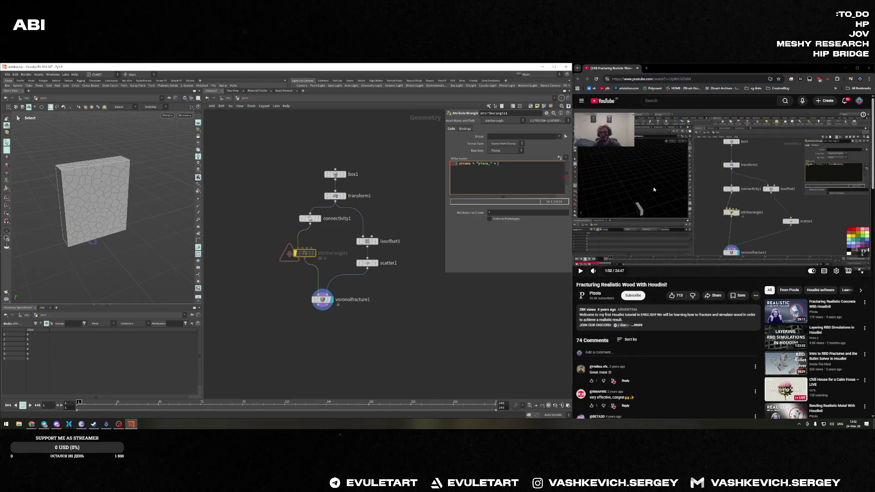
double_click(711, 171)
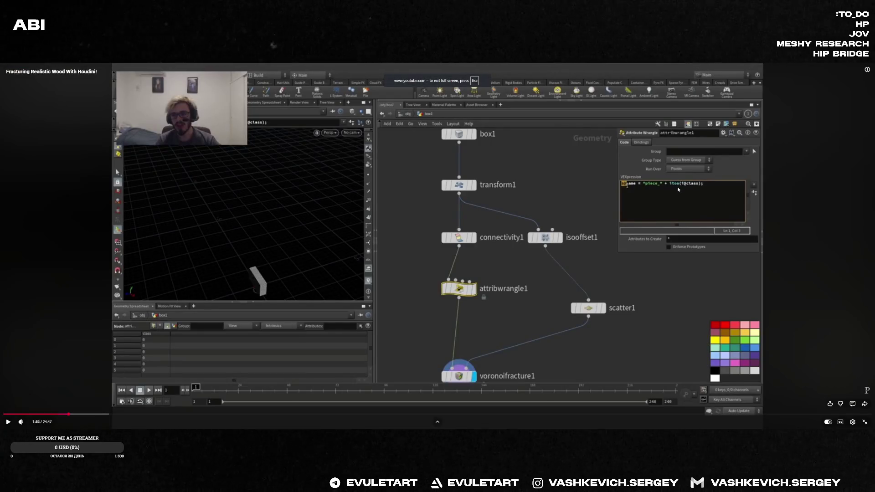
double_click(697, 173)
left_click(512, 164)
type("ito")
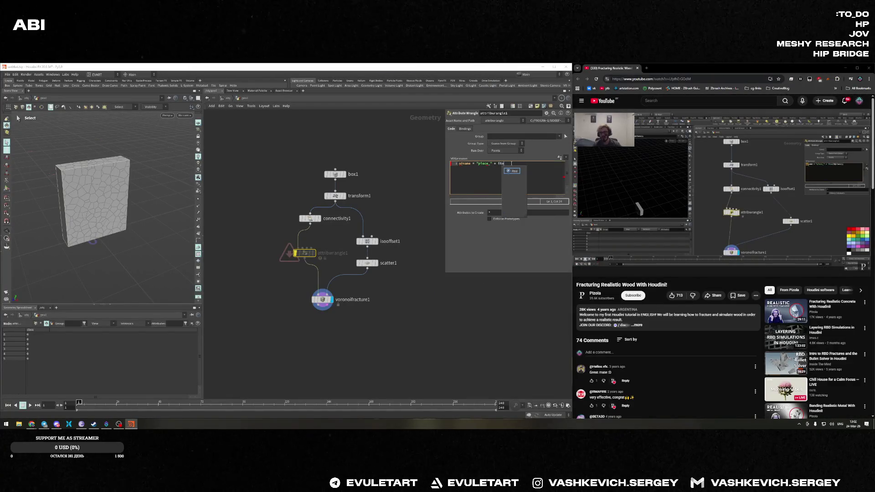
left_click(511, 172)
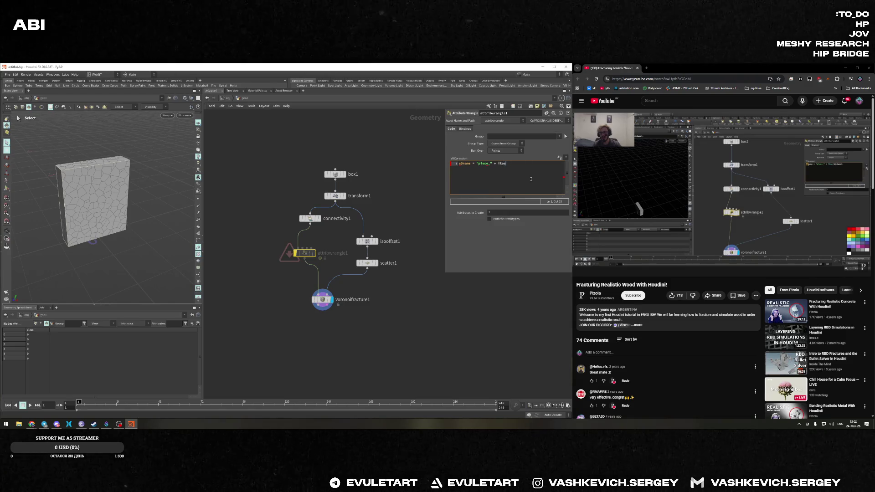
key("ctrl+shift+Left")
key("End")
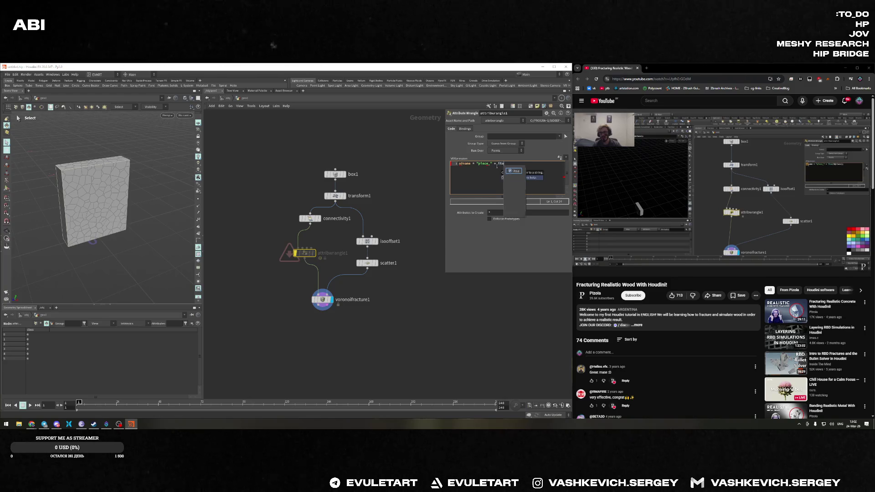
key("Return")
left_click(509, 164)
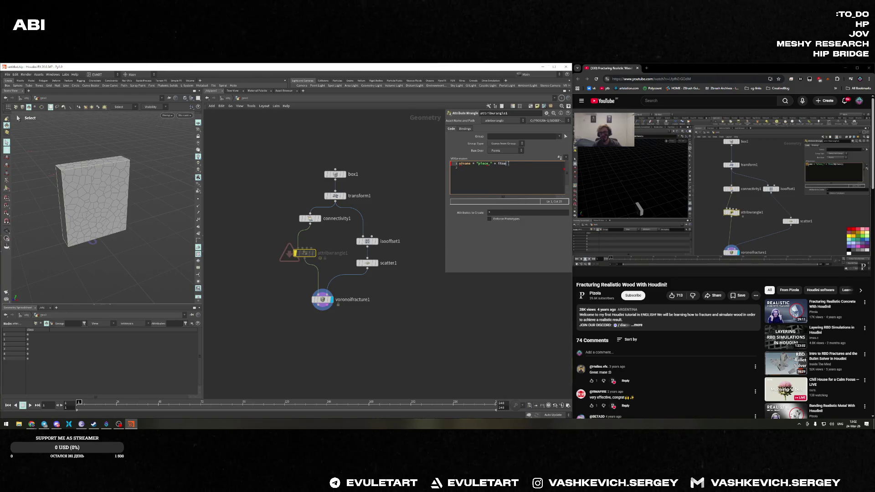
type("(i@")
key("F1")
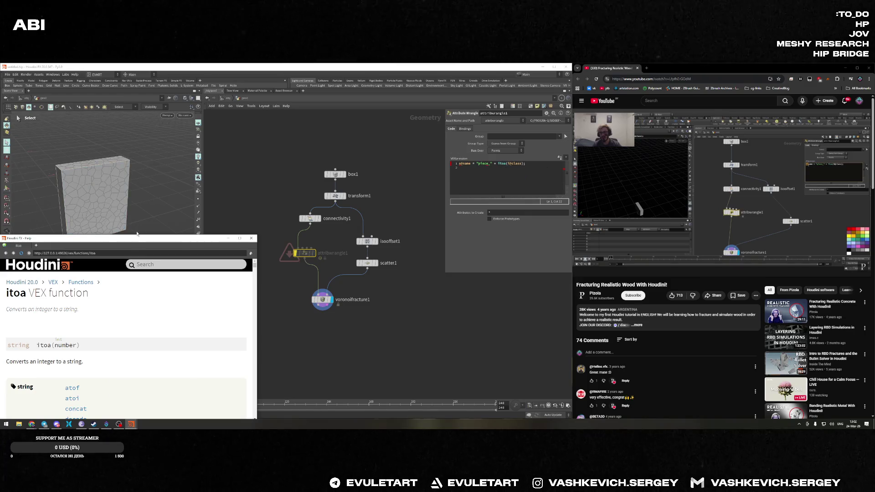
- Reposition and resize the itoa help window so it reads at full height beside the network
left_click_drag(88, 239, 533, 126)
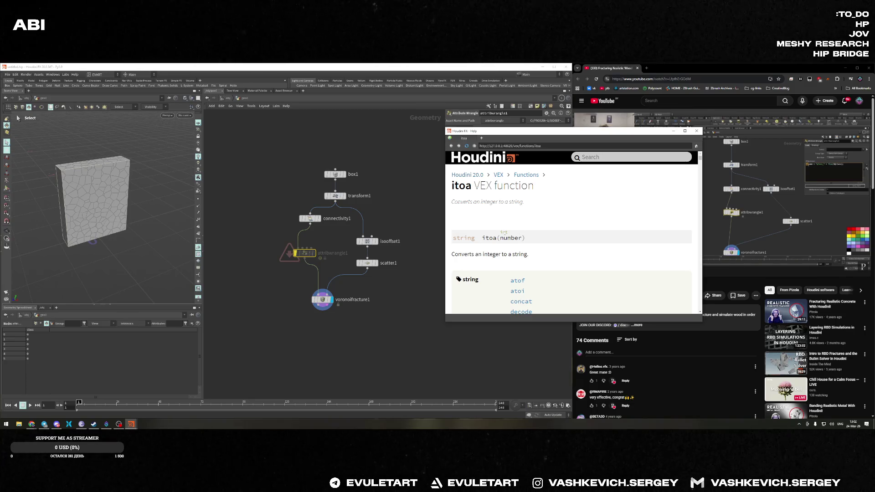
mouse_move(583, 132)
left_mouse_down()
mouse_move(206, 140)
mouse_move(438, 131)
left_mouse_up()
scroll(420, 199, "down", 2)
scroll(420, 200, "up", 2)
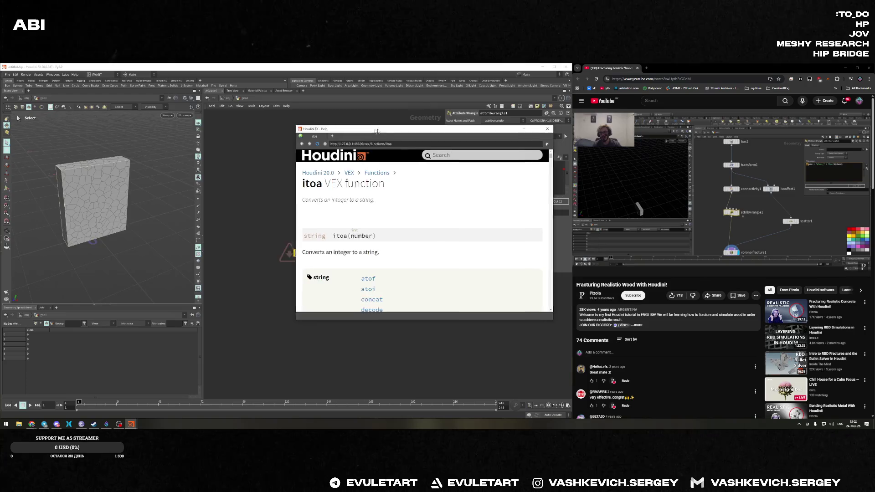
left_click_drag(427, 130, 171, 104)
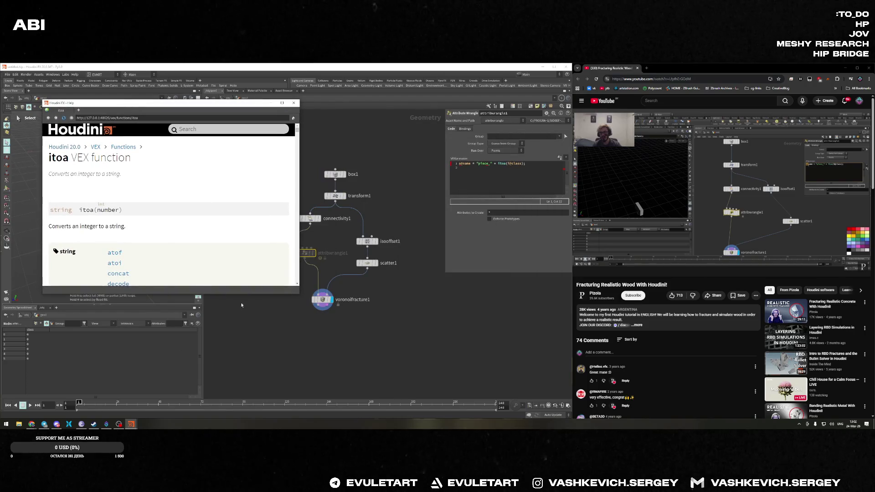
left_click_drag(236, 294, 216, 429)
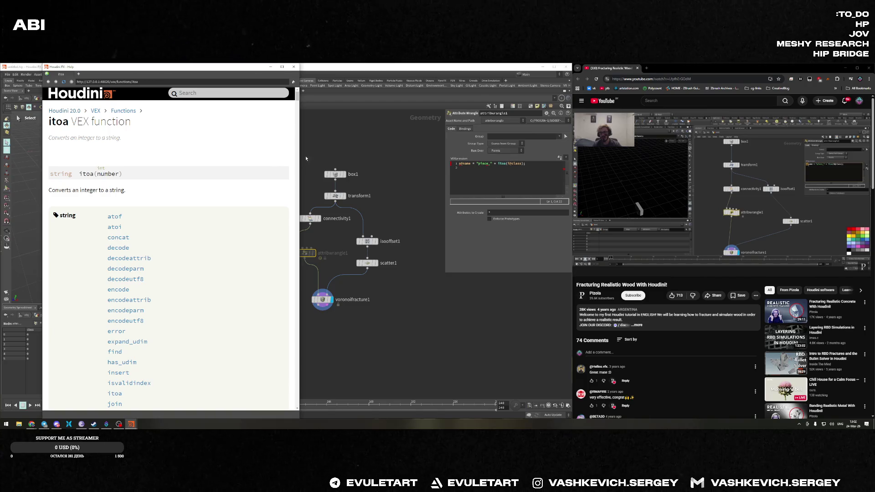
mouse_move(299, 158)
left_mouse_down()
mouse_move(236, 164)
mouse_move(296, 161)
left_mouse_up()
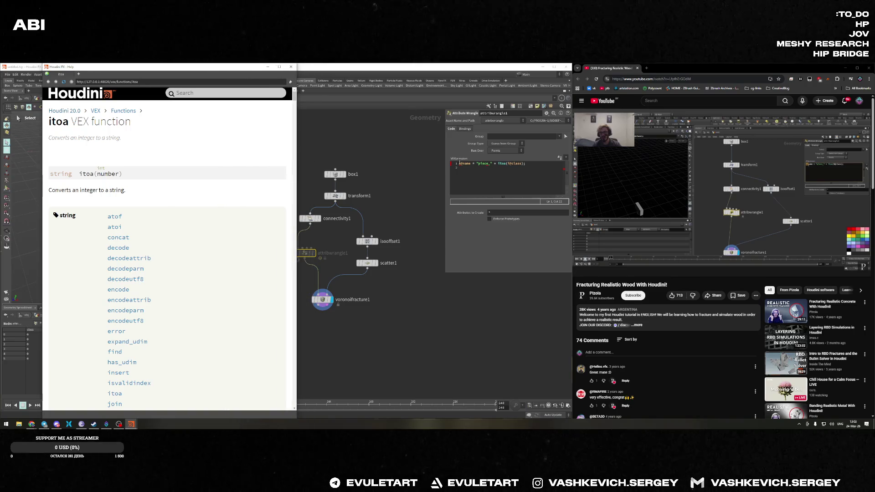
- Review s@name in the code, then close the help window
double_click(465, 165)
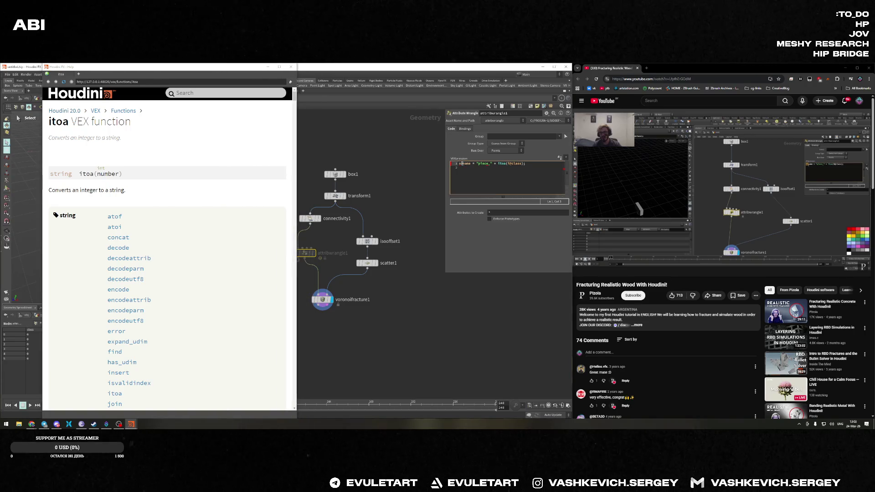
left_click(466, 164)
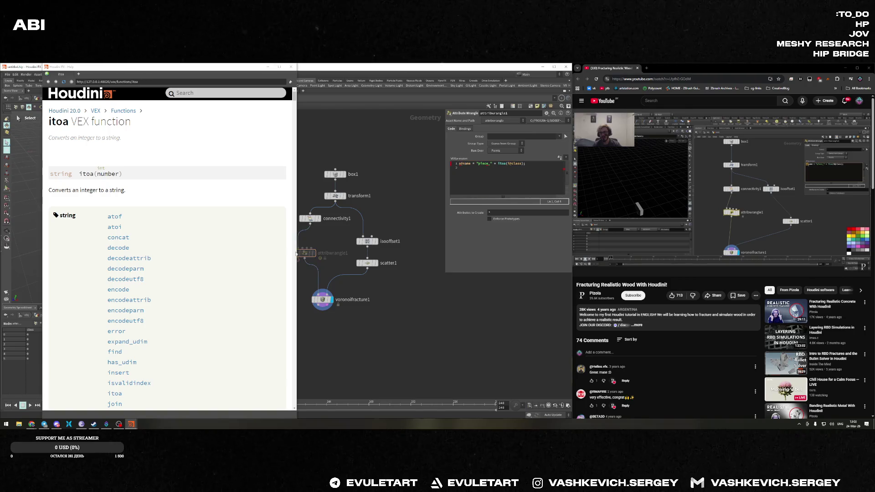
left_click(280, 67)
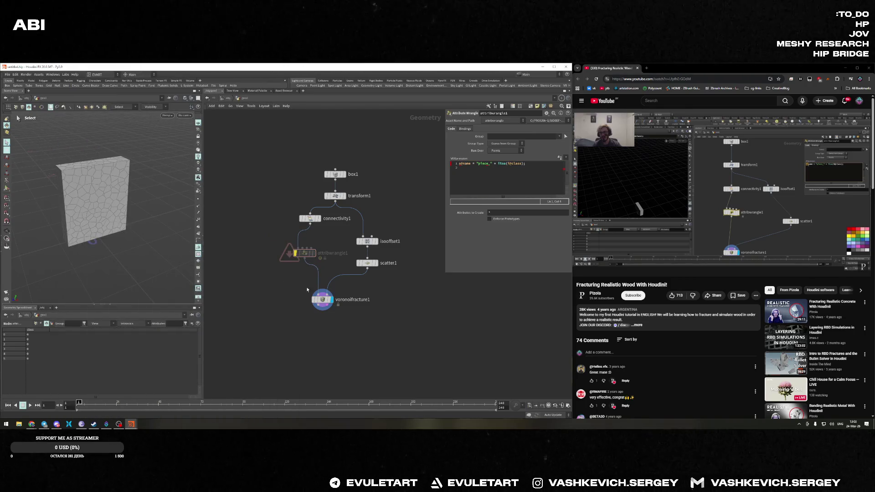
left_click(321, 299)
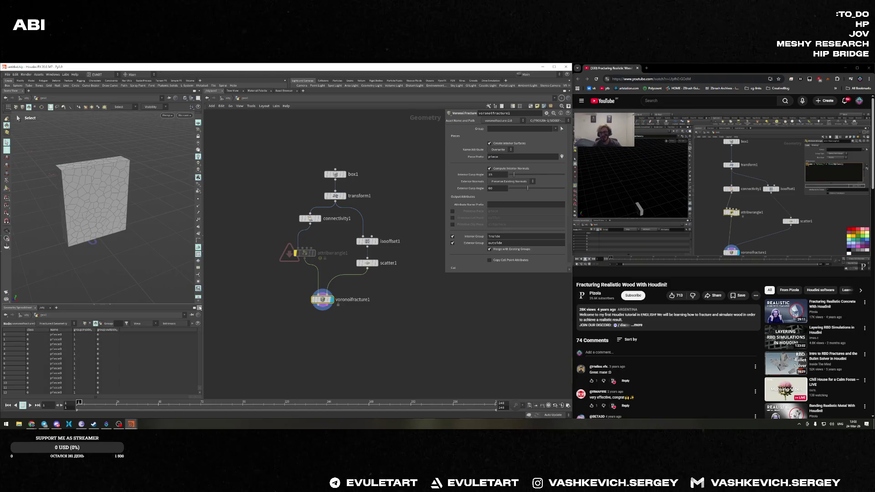
left_click(304, 253)
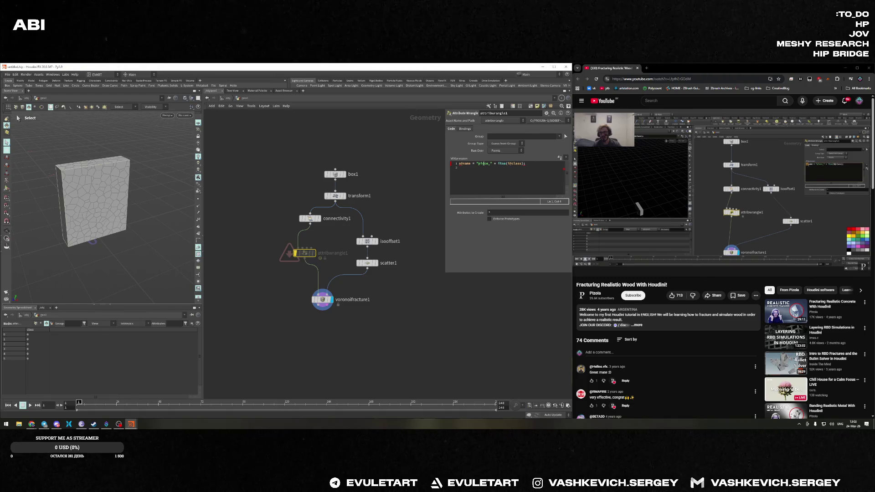
left_click(499, 164)
mouse_move(508, 163)
left_mouse_down()
mouse_move(523, 164)
mouse_move(508, 164)
left_mouse_up()
left_click(522, 163)
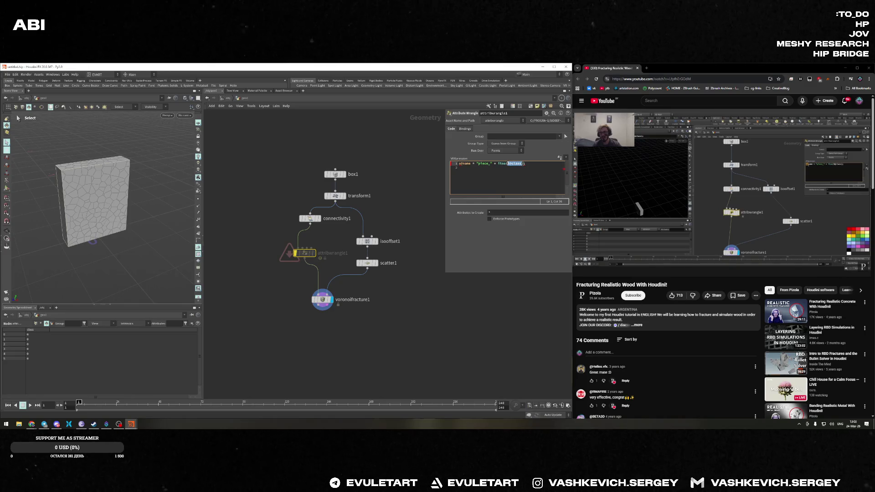
left_click(520, 170)
double_click(503, 164)
left_click(504, 165)
left_click(322, 300)
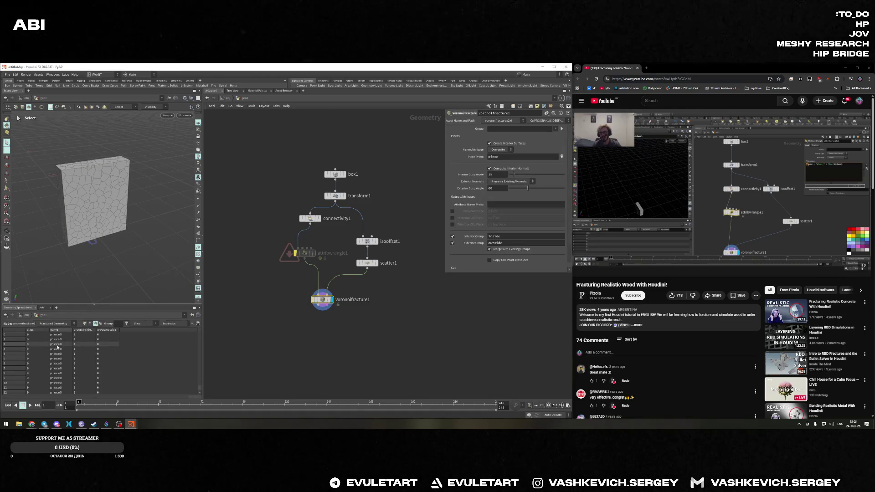
scroll(36, 342, "down", 2)
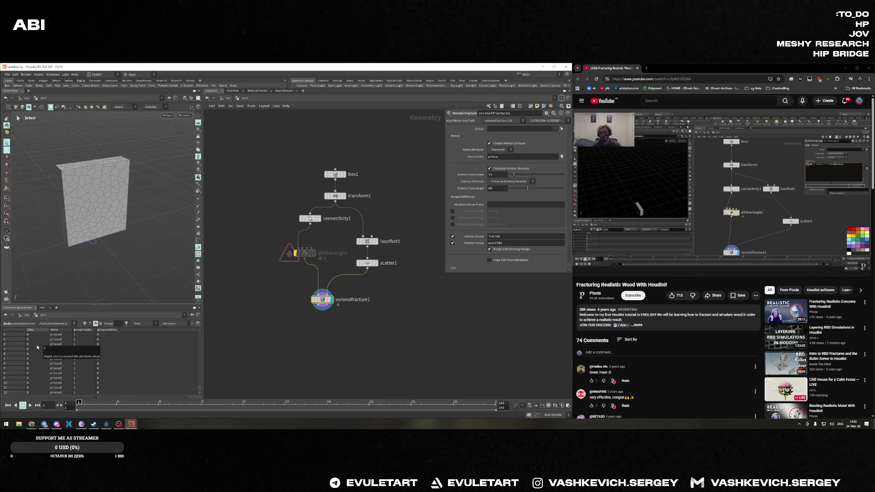
mouse_move(301, 253)
left_mouse_down()
mouse_move(318, 254)
mouse_move(257, 258)
mouse_move(319, 260)
mouse_move(306, 258)
left_mouse_up()
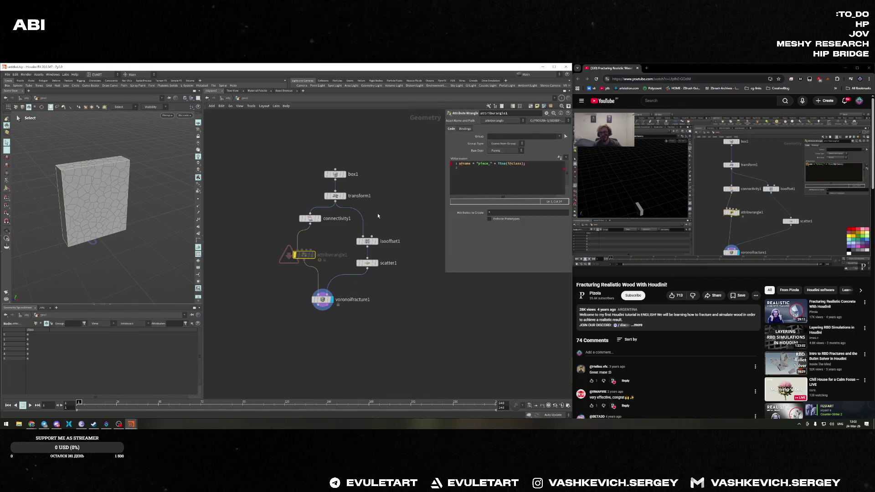
- Enlarge the VEX editor font and widen the parameter pane, reviewing i@class and s@name
left_click(526, 167)
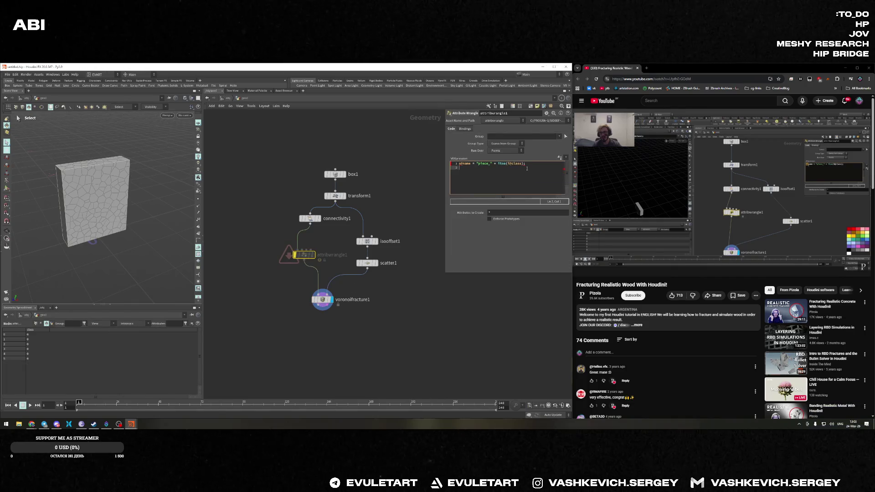
scroll(526, 167, "up", 2, "ctrl")
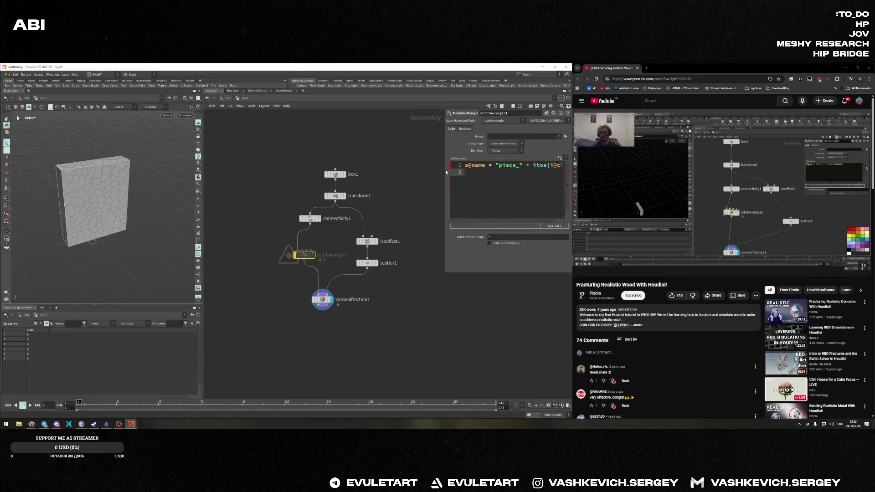
left_click_drag(445, 172, 406, 206)
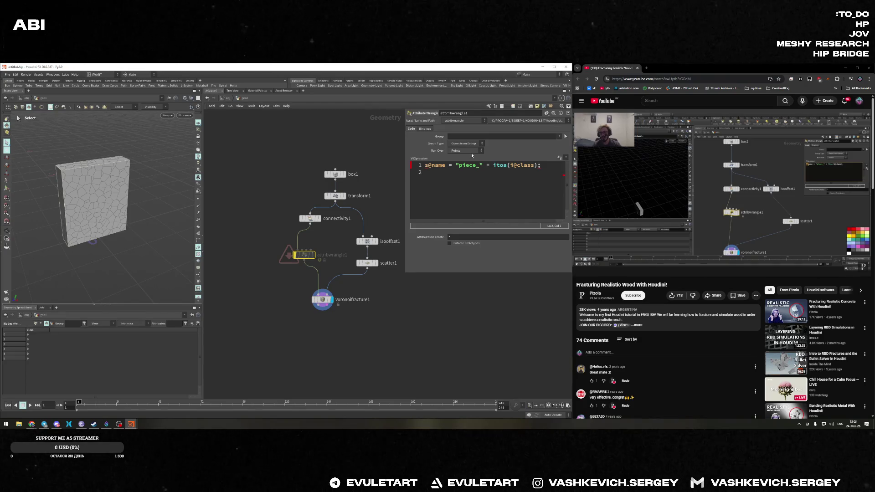
double_click(515, 166)
left_click(525, 175)
double_click(435, 166)
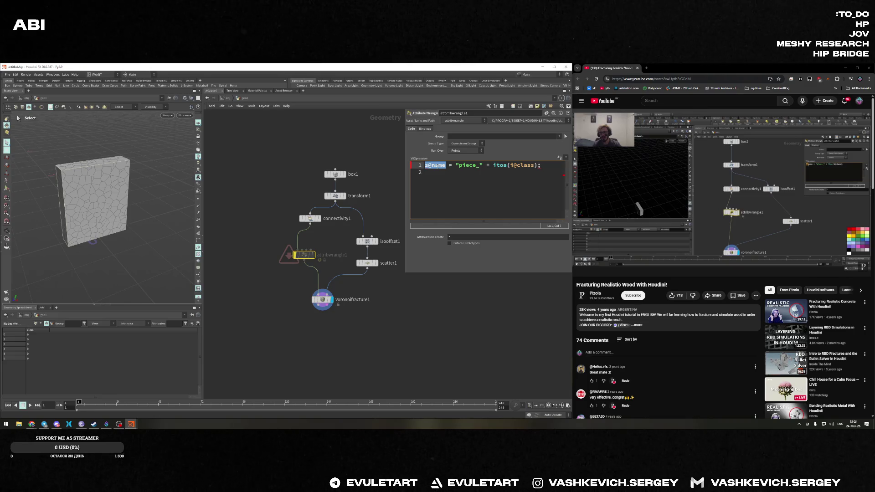
left_click(429, 166)
double_click(428, 167)
left_click(439, 166)
- Review the piece_ prefix, itoa and i@class tokens, leaving the naming line unchanged
double_click(468, 166)
double_click(494, 165)
double_click(521, 166)
left_click(525, 173)
left_click(638, 207)
left_click(639, 207)
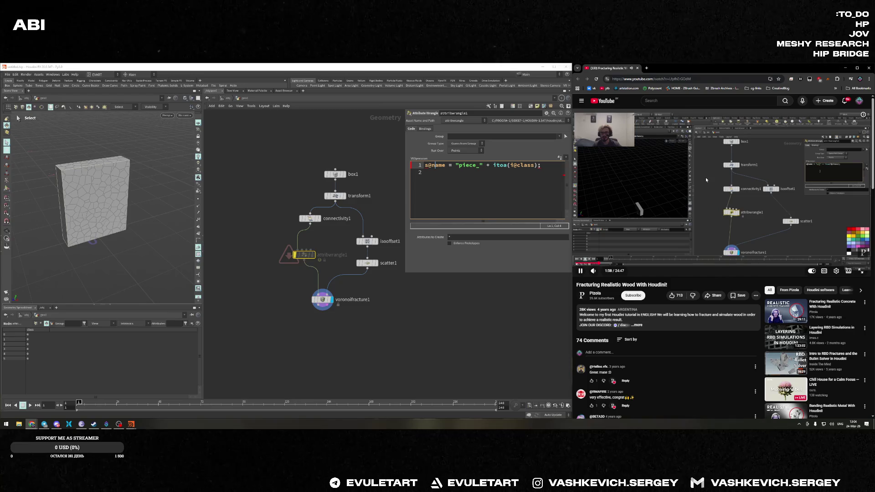
- Change the name prefix from piece_ to plank_ and set Run Over to Primitives
double_click(469, 164)
type("plank_")
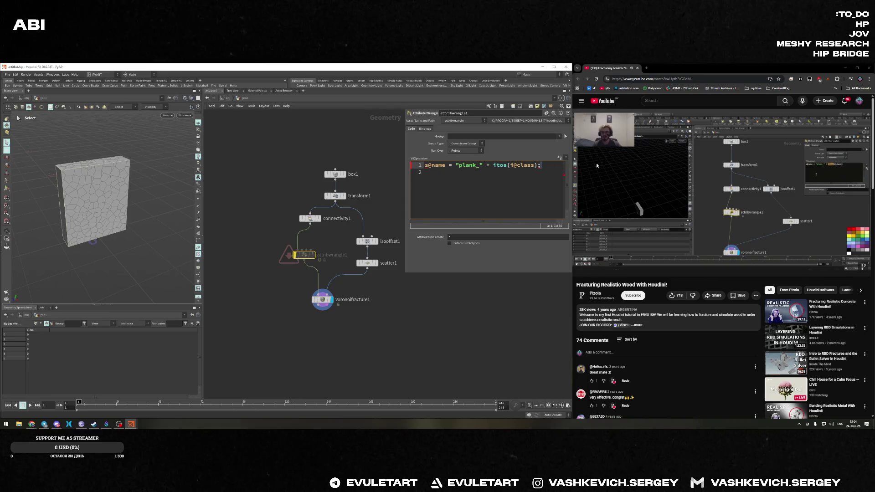
left_click(630, 198)
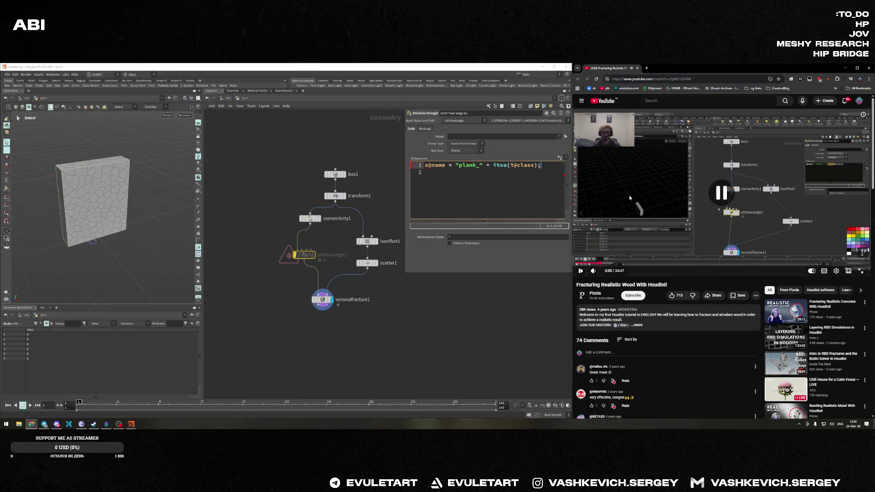
left_click(500, 182)
left_click(466, 150)
left_click(463, 157)
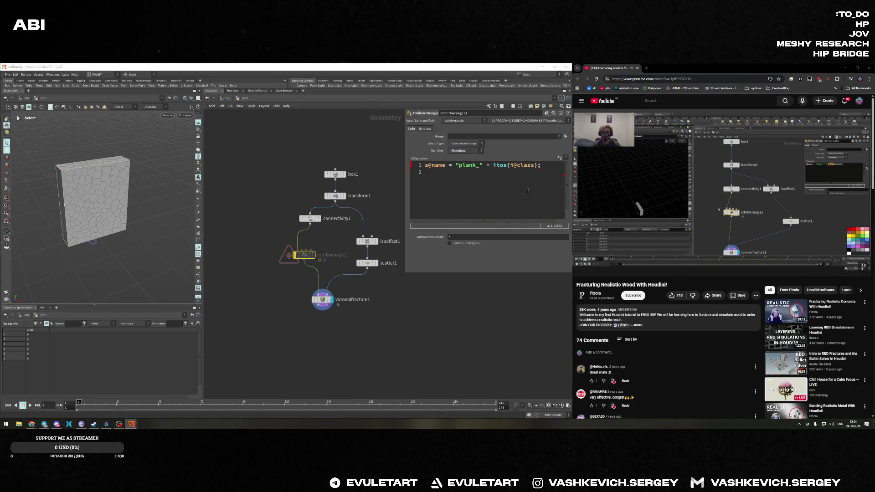
- Re-paste the plank naming line and capture a screenshot of the code editor
key("ctrl+a")
key("ctrl+c")
key("BackSpace")
key("ctrl+v")
key("Print")
left_click_drag(397, 139, 569, 196)
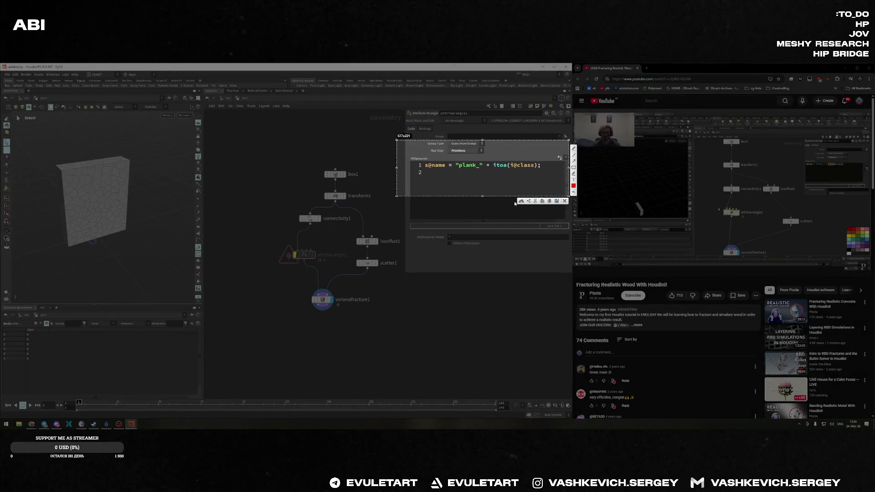
- Pull a new Chrome tab into its own window and load google.com
key("ctrl+c")
key("super+e")
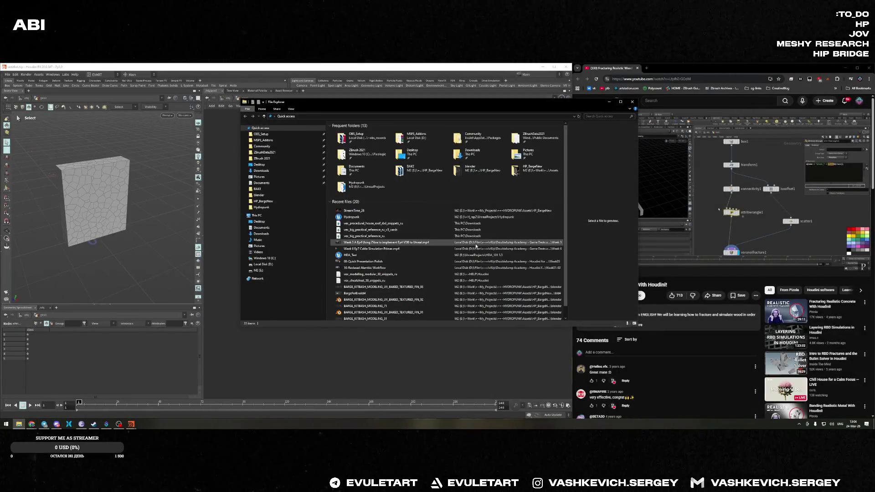
key("alt+F4")
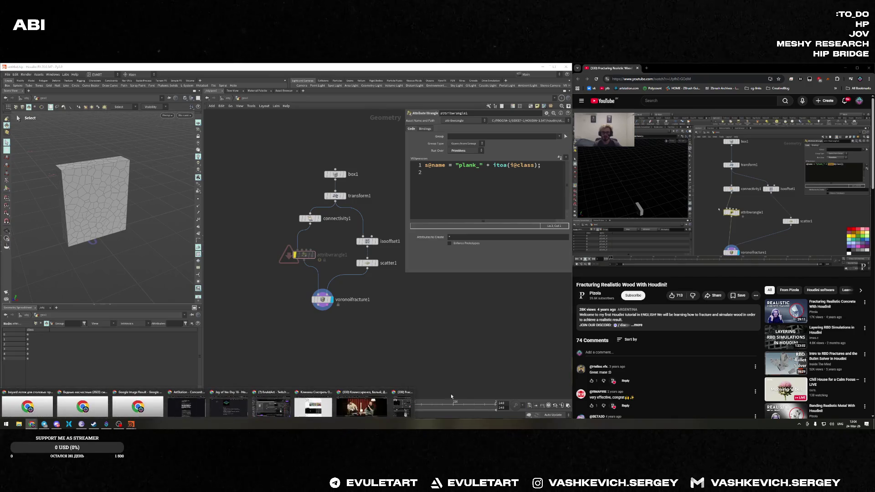
mouse_move(637, 237)
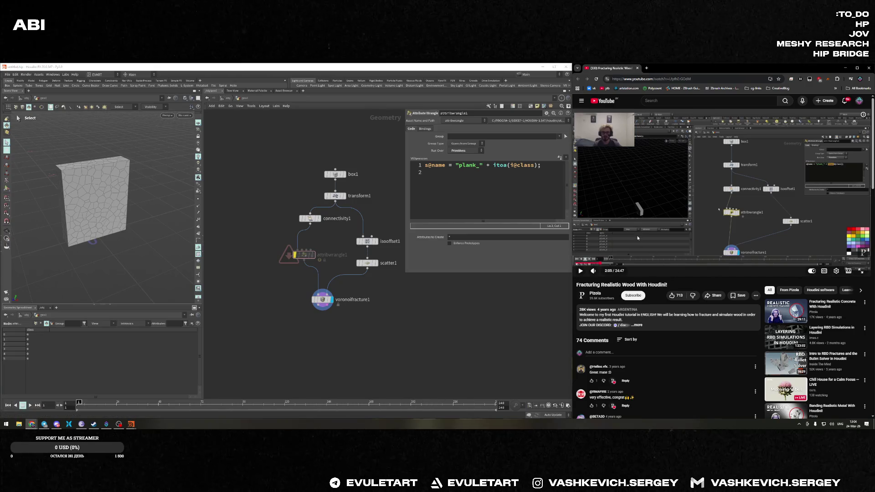
left_click(646, 68)
mouse_move(661, 71)
left_mouse_down()
mouse_move(371, 145)
mouse_move(369, 110)
left_mouse_up()
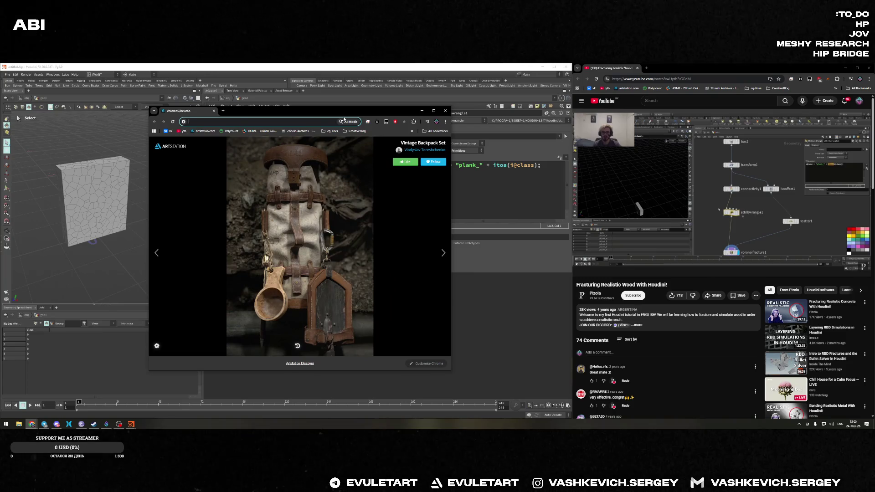
left_click(345, 120)
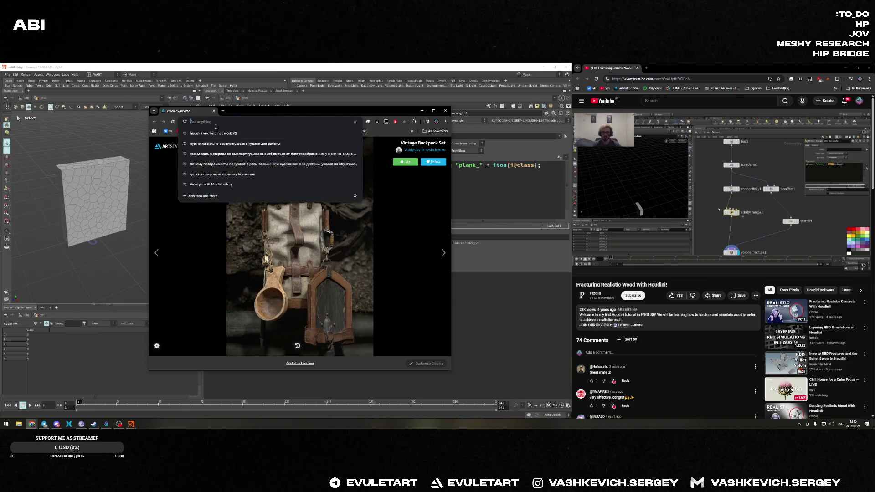
type("gmail.com")
type("oogle.com")
key("Return")
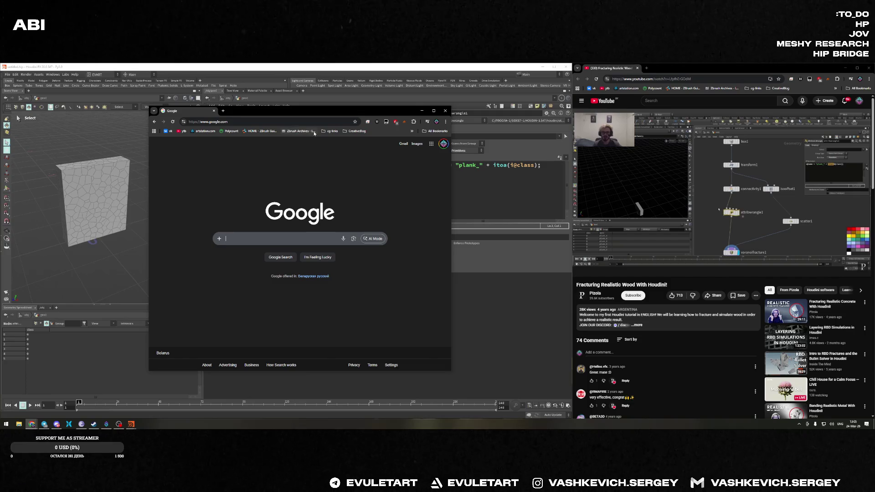
- Check i@class in Houdini, then start a Russian question in the Google search box with the screenshot attached
key("alt+Tab")
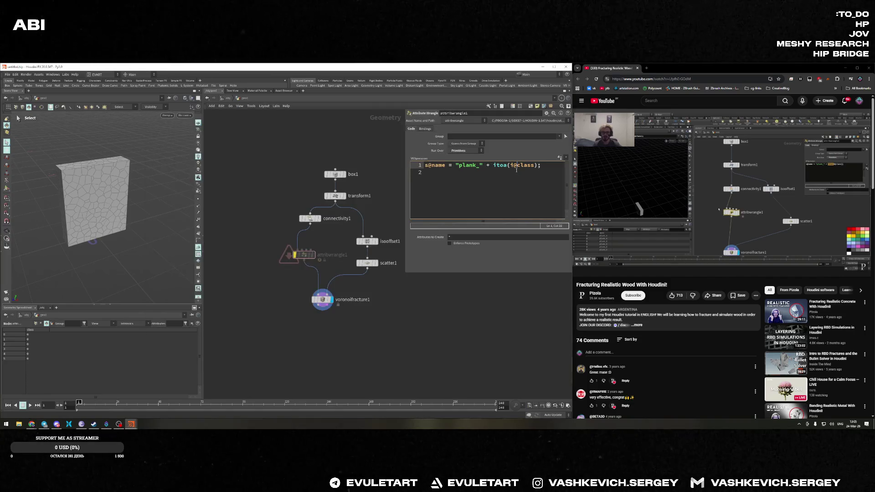
mouse_move(511, 166)
left_mouse_down()
mouse_move(538, 165)
mouse_move(511, 166)
left_mouse_up()
left_click(516, 166)
key("super+3")
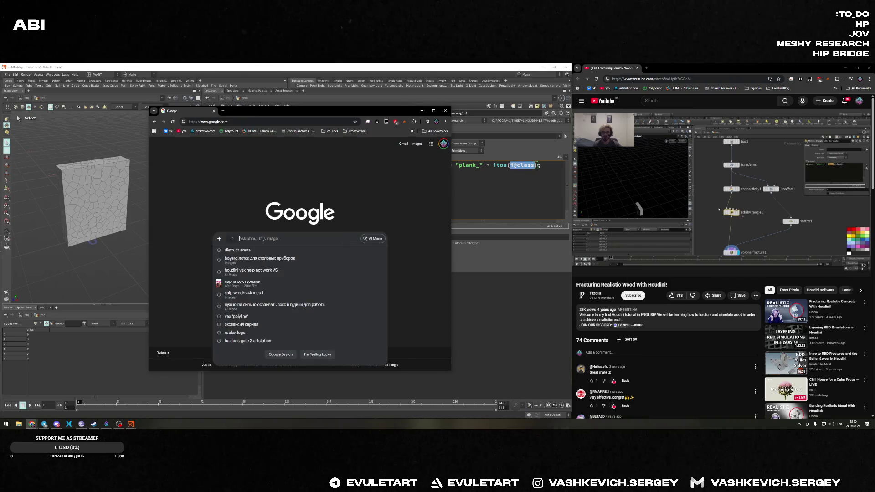
key("super+3")
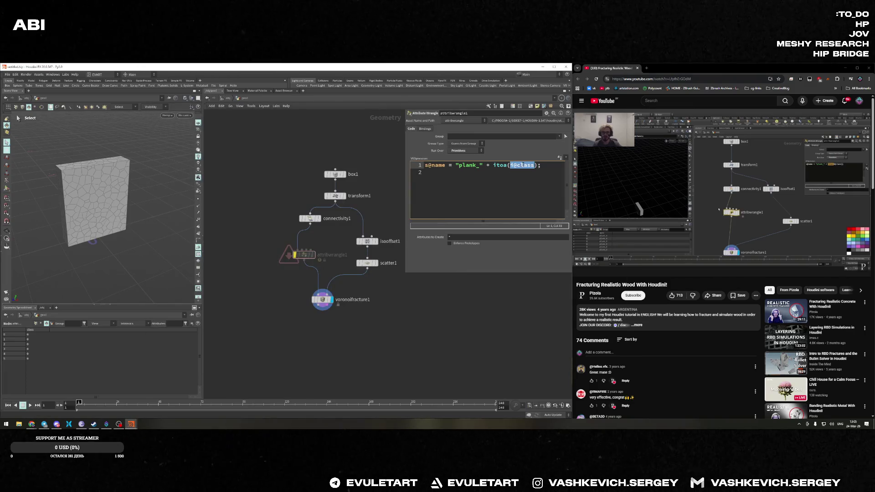
key("super+3")
left_click(310, 243)
type("xn")
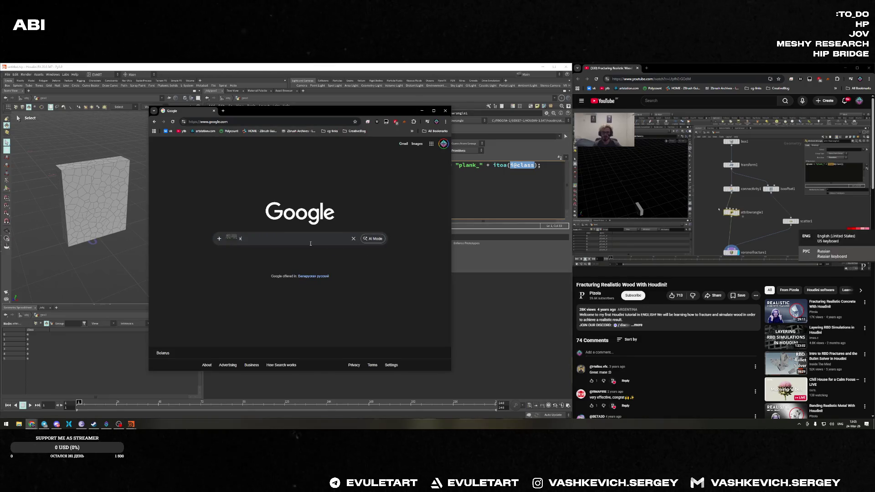
key("BackSpace")
key("BackSpace")
key("BackSpace")
type("что тутпроисходит, обо")
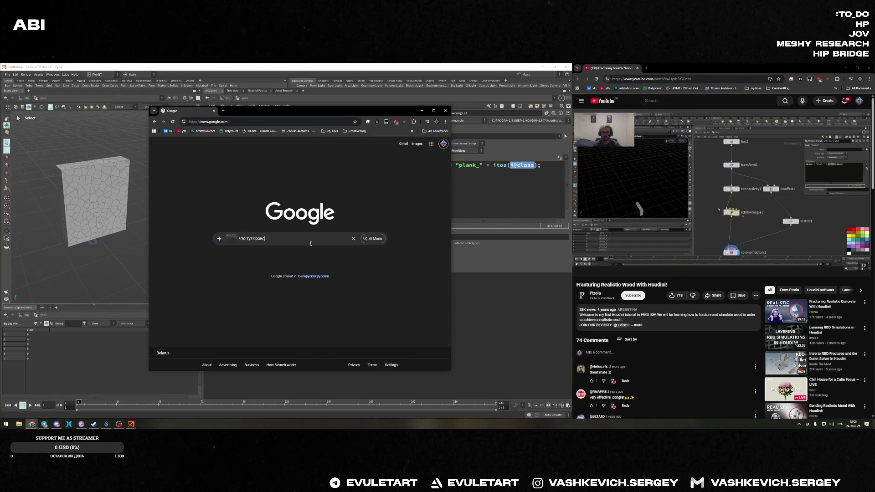
type("ъясни мне будт")
type(" класшка")
- Submit the AI Mode question, stretch the browser to full height, and return to Houdini
key("Return")
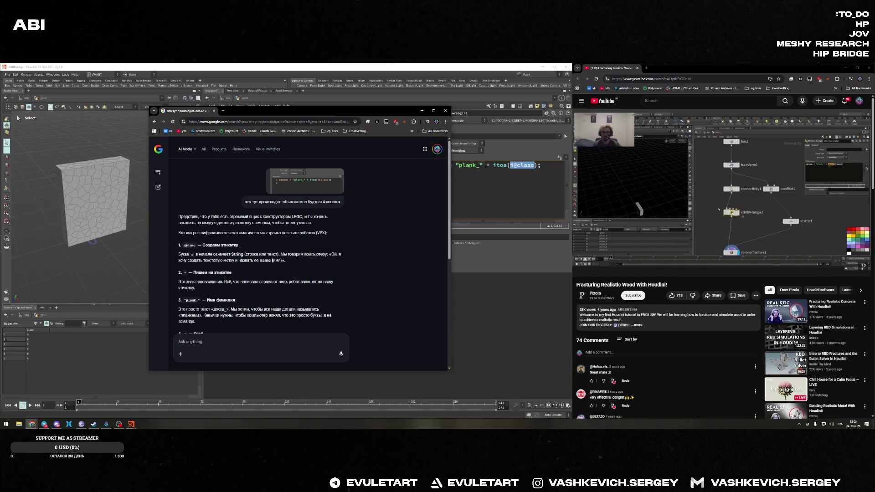
left_click_drag(445, 372, 410, 419)
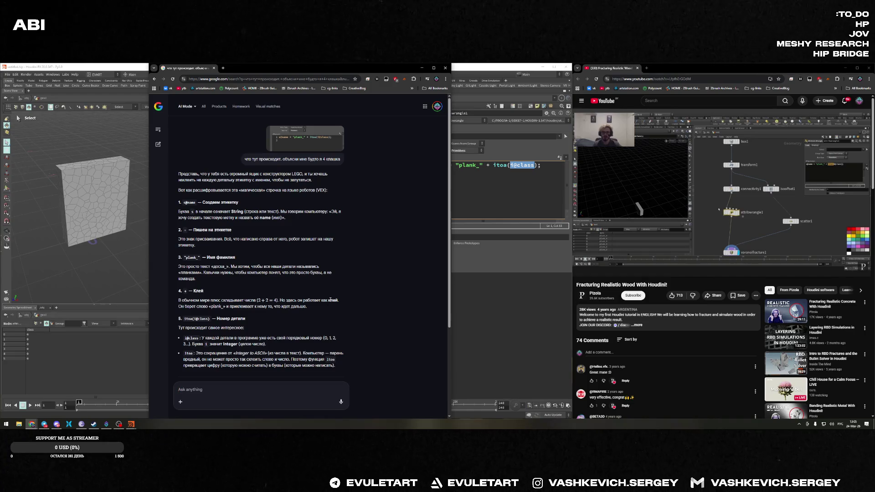
left_click(511, 181)
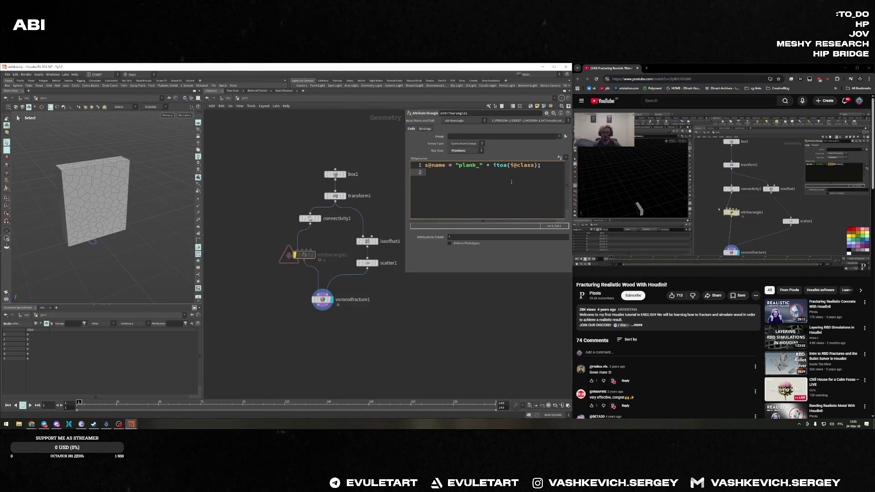
- Read the top of the AI answer, through the Создаем этикетку heading
key("alt+Tab")
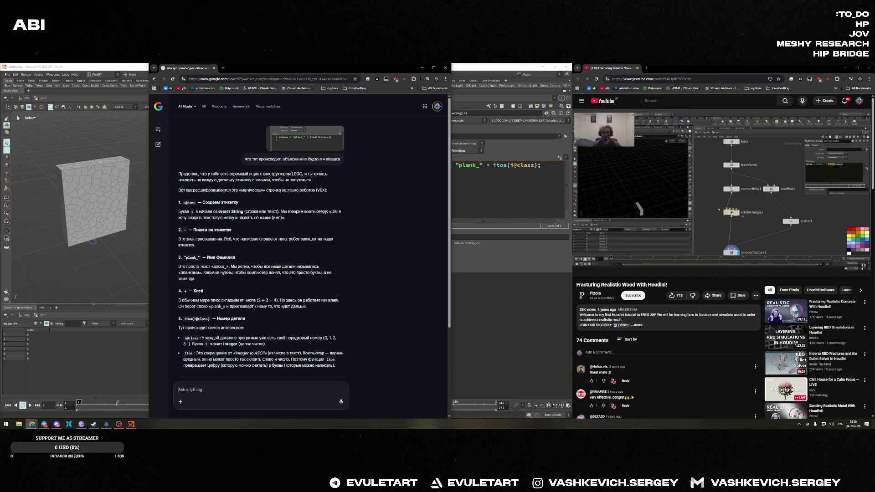
double_click(212, 180)
left_click(284, 174)
double_click(287, 180)
left_click(250, 196)
double_click(313, 190)
double_click(212, 203)
left_click(224, 210)
scroll(259, 258, "down", 2)
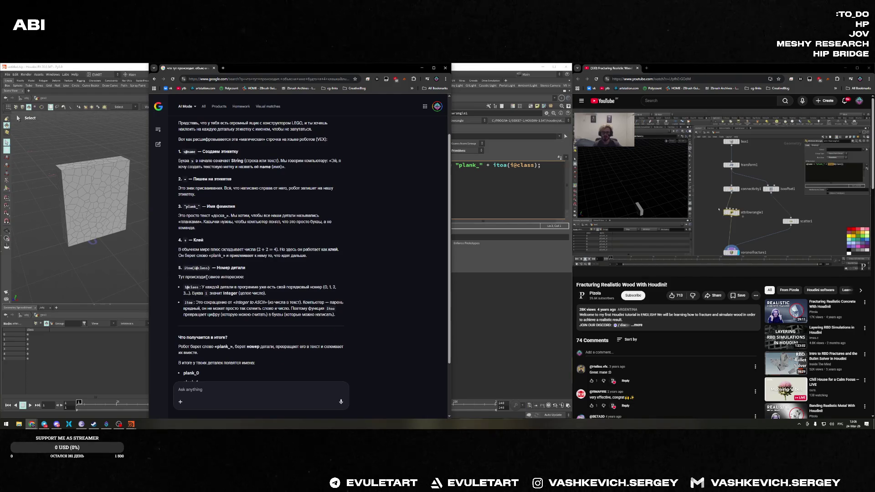
- Read the i@class and itoa explanations down to the plank_0, plank_1, plank_2 examples, then close the window
left_click_drag(185, 286, 273, 288)
double_click(298, 288)
double_click(248, 288)
double_click(193, 287)
left_click(204, 300)
double_click(190, 302)
left_click(190, 287)
scroll(316, 286, "down", 2)
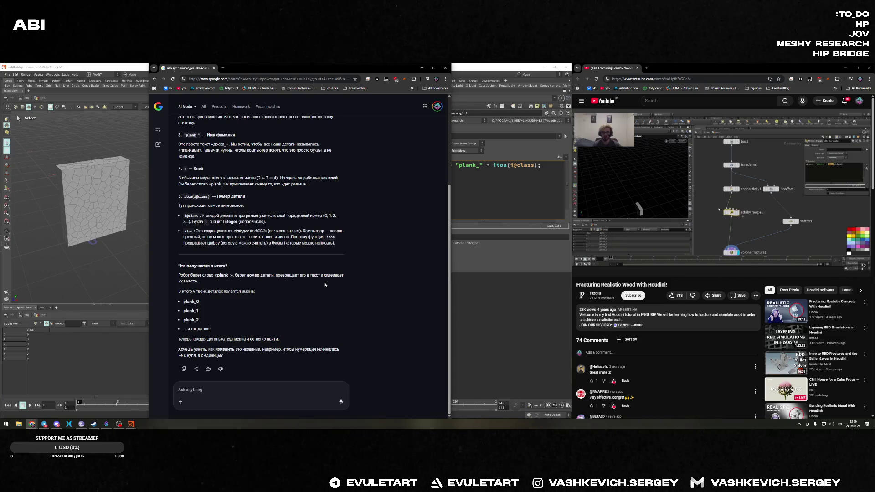
left_click(215, 68)
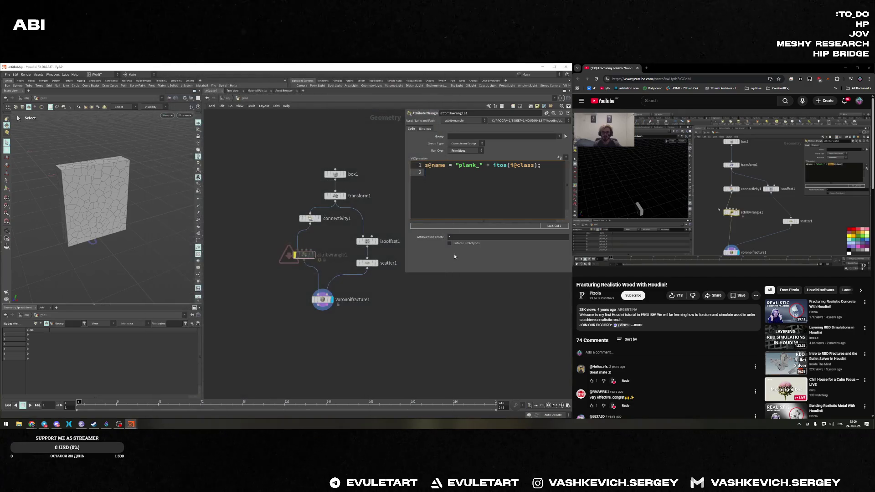
- Compare attribwrangle1's and voronoifracture1's outputs by switching between the two nodes
left_click(322, 300)
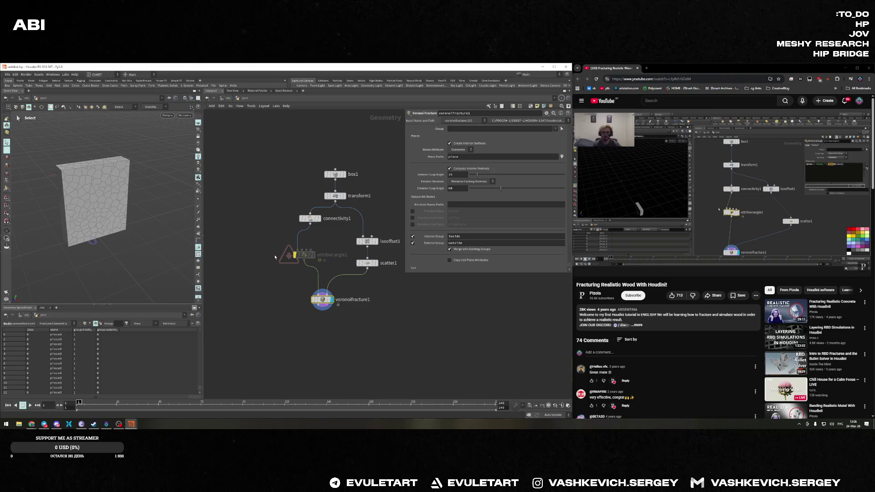
left_click(301, 255)
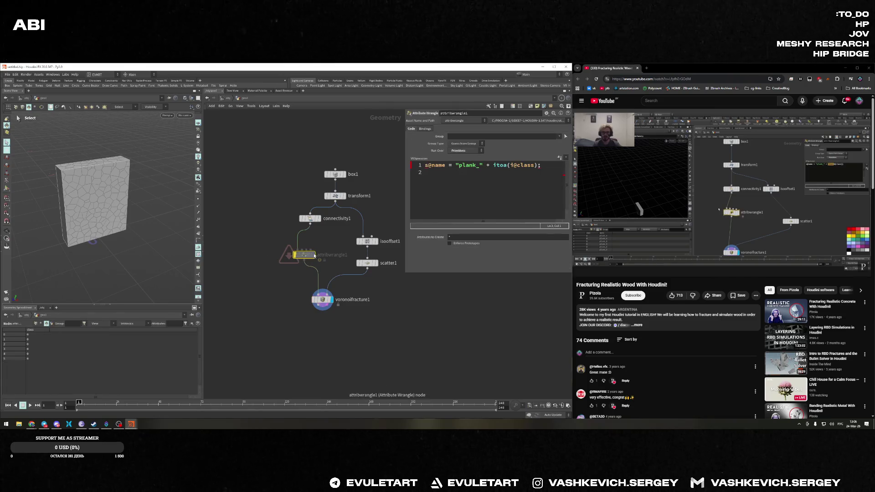
left_click(324, 299)
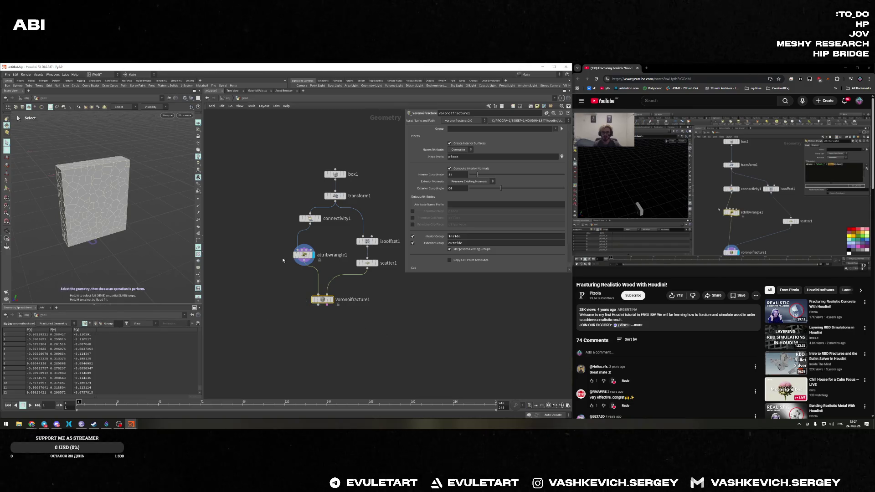
left_click(305, 256)
left_click(323, 299)
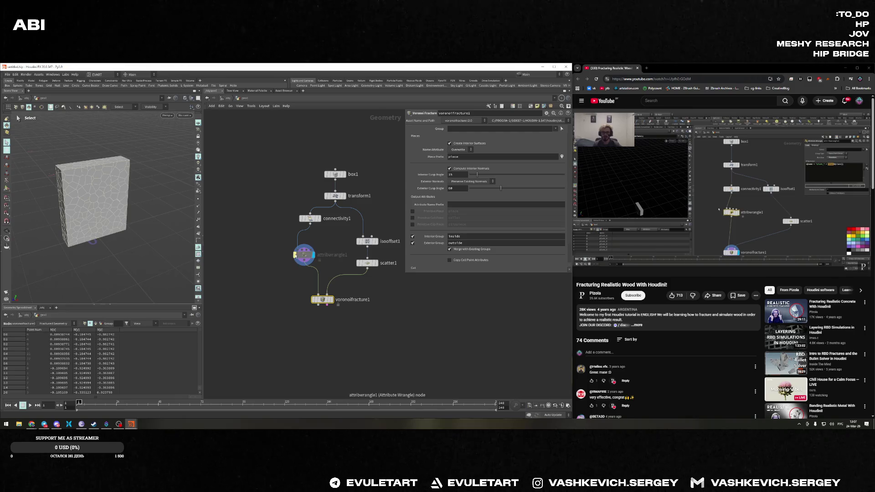
- Drop attribwrangle1 off and back onto the wire, clearing its warning, and confirm plank_ names in the spreadsheet
mouse_move(305, 255)
left_mouse_down()
mouse_move(226, 256)
mouse_move(235, 255)
left_mouse_up()
left_click(331, 300)
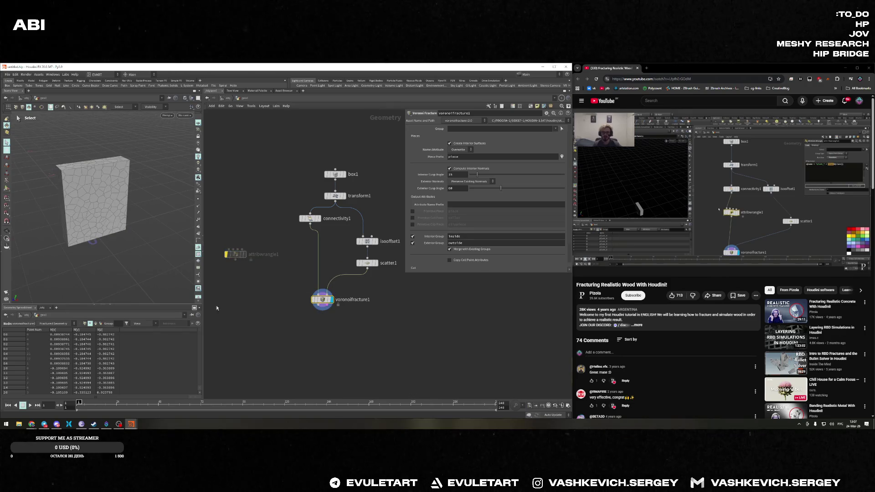
left_click(95, 324)
left_click_drag(246, 256, 317, 257)
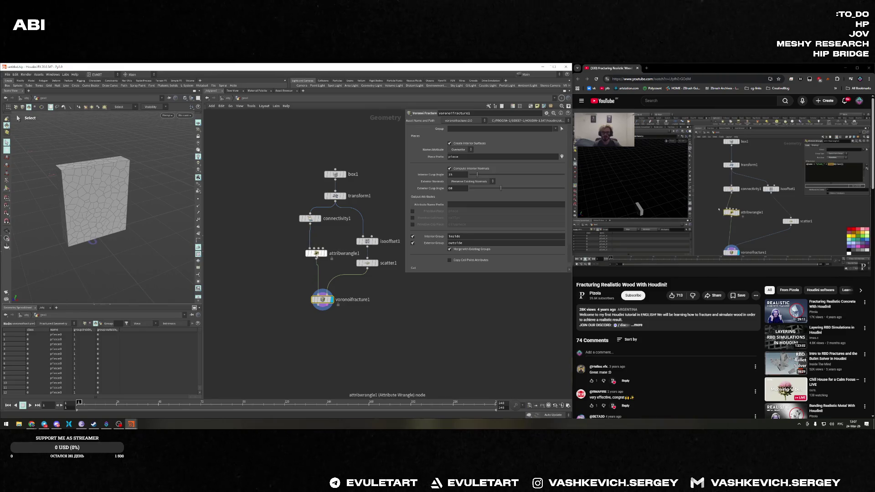
left_click(324, 254)
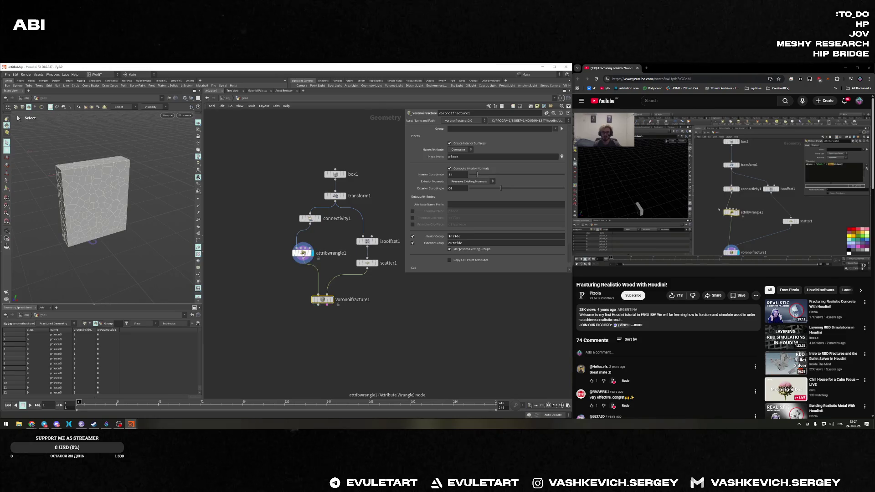
left_click(331, 300)
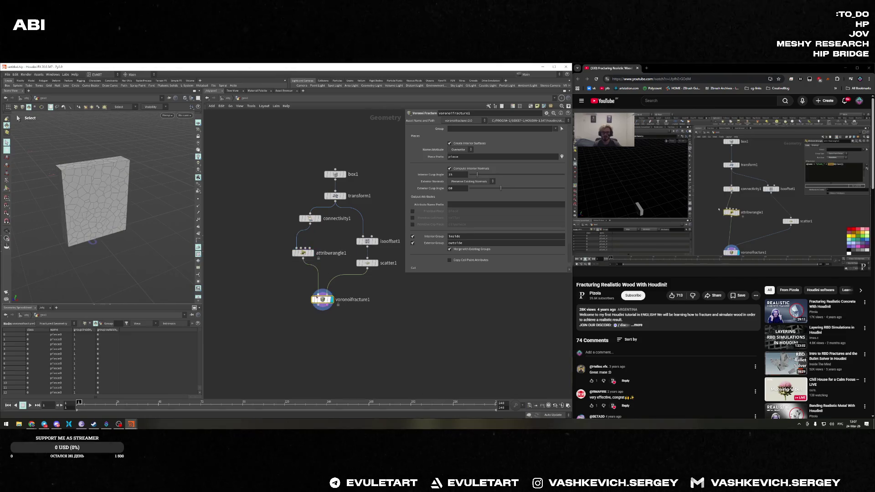
scroll(61, 348, "down", 5)
scroll(62, 348, "down", 4)
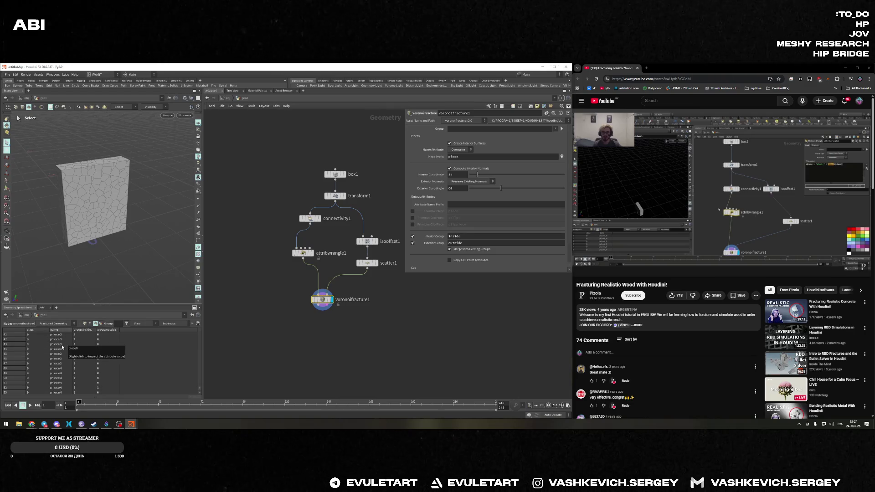
scroll(62, 347, "up", 5)
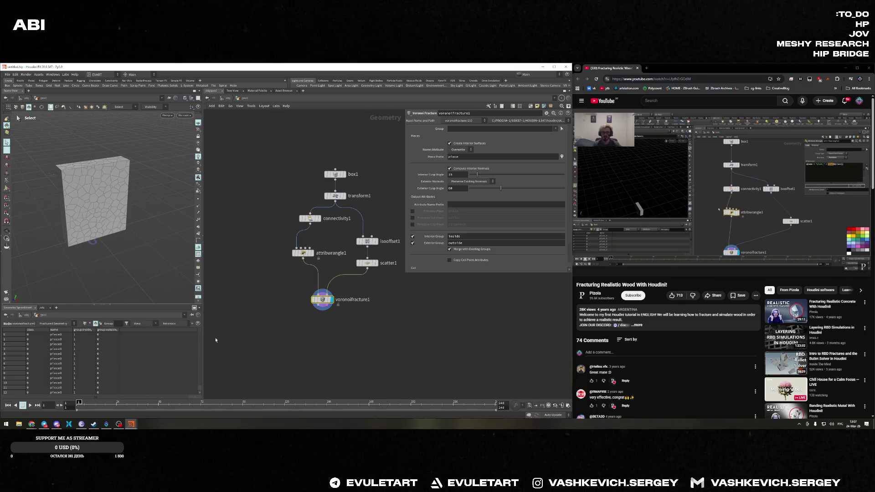
left_click(295, 251)
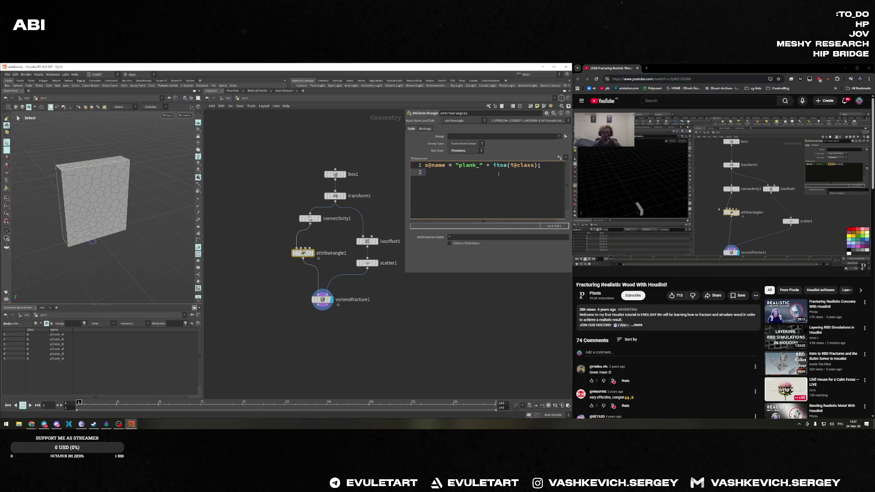
- Move connectivity1 and attribwrangle1 down-left and reopen the wrangle code beside the tutorial
left_click(310, 218, "shift")
left_click_drag(310, 219, 295, 229)
left_click(605, 147)
left_click(604, 146)
left_click(287, 263)
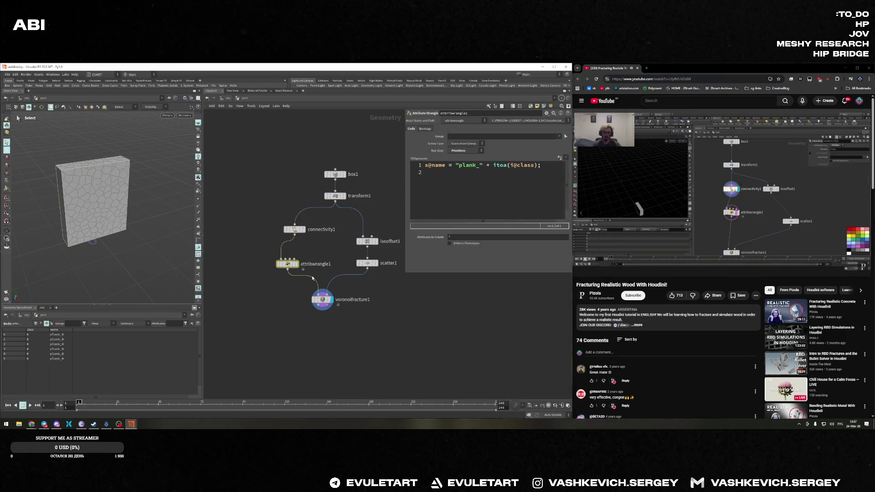
left_click(467, 181)
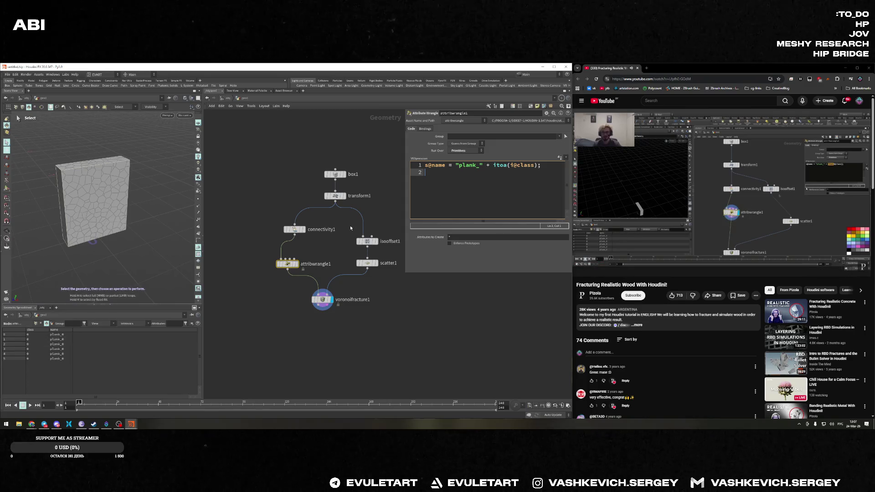
left_click(704, 183)
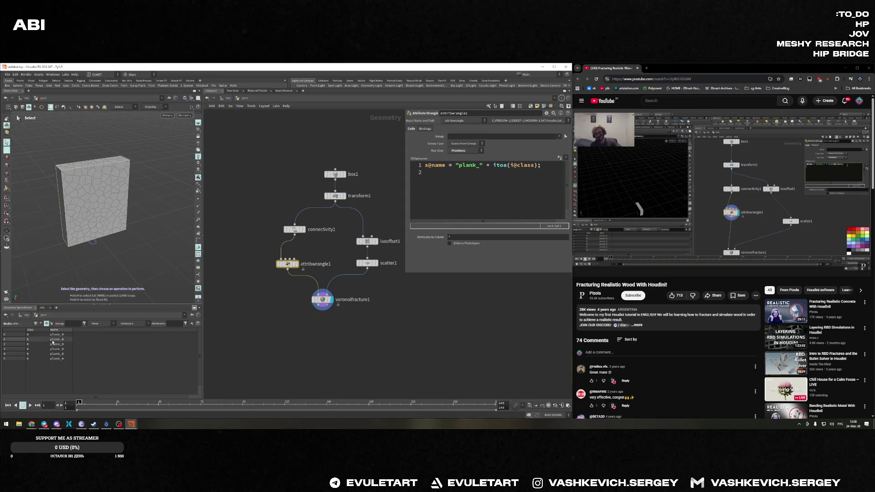
- Lower voronoifracture1 and display connectivity1's unfractured box in the viewport
mouse_move(320, 301)
left_mouse_down()
mouse_move(355, 313)
mouse_move(320, 302)
left_mouse_up()
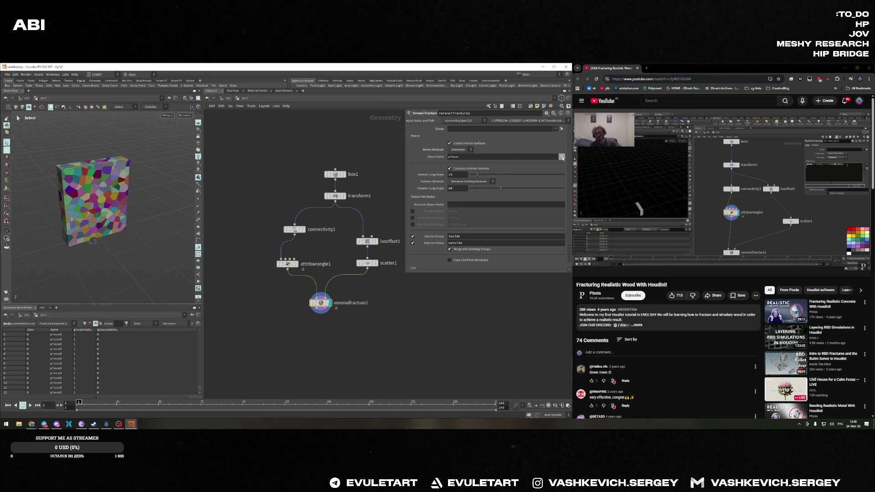
left_click(288, 264)
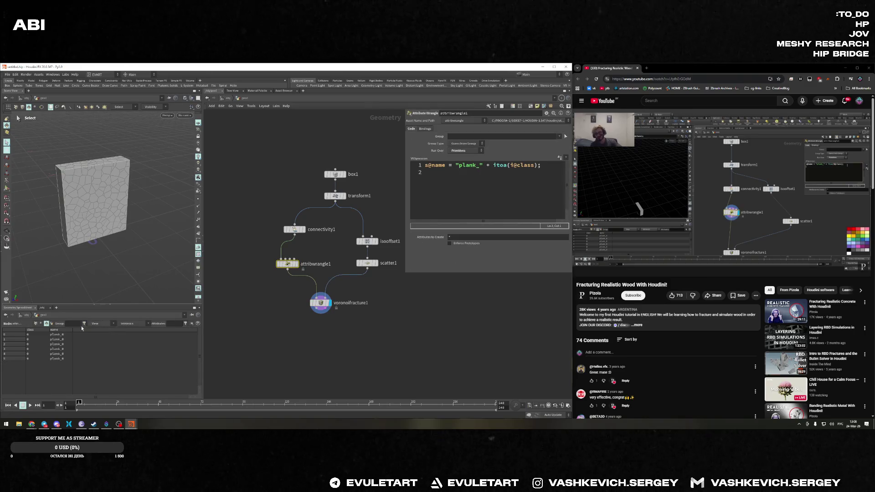
left_click(294, 229)
left_click(302, 229)
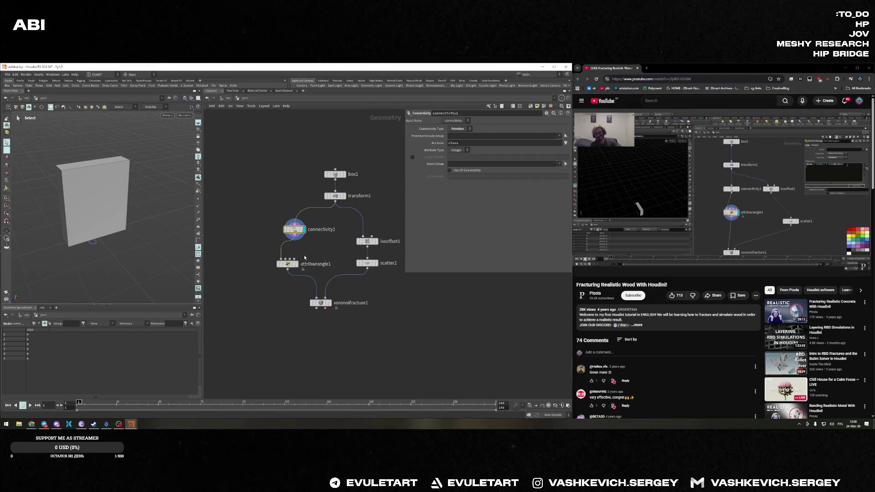
- Duplicate box1 as box2 and wire both boxes into a new merge1 feeding transform1
left_click(288, 265)
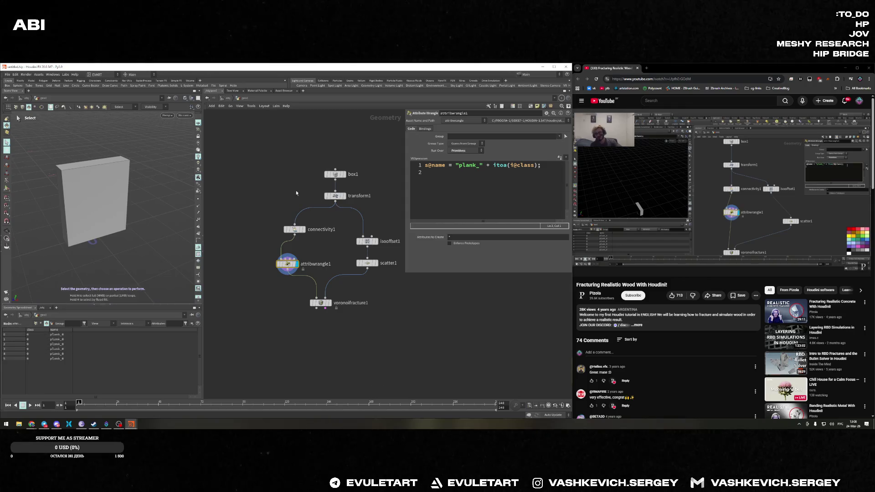
left_click_drag(344, 171, 268, 151, "alt")
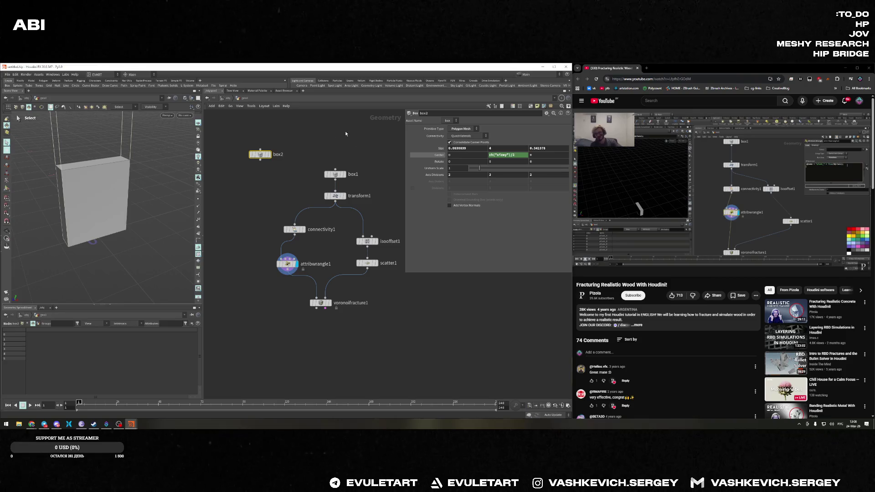
left_click(260, 159)
left_click(335, 179)
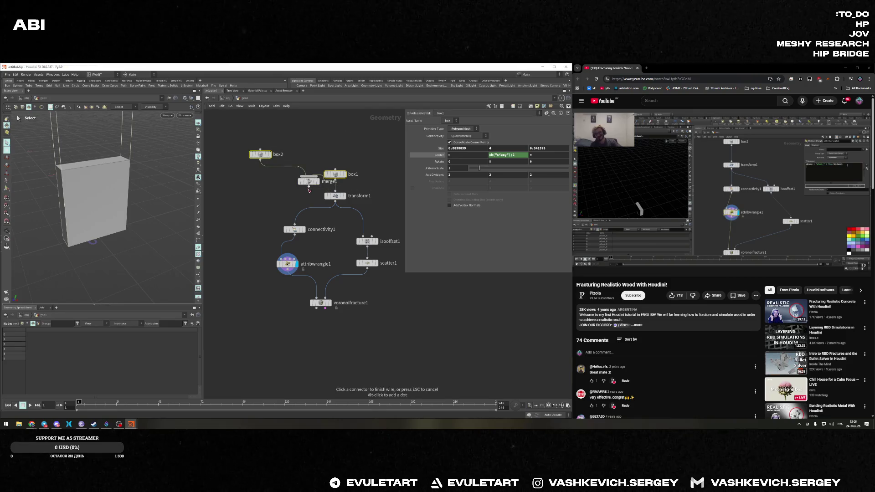
left_click(309, 175)
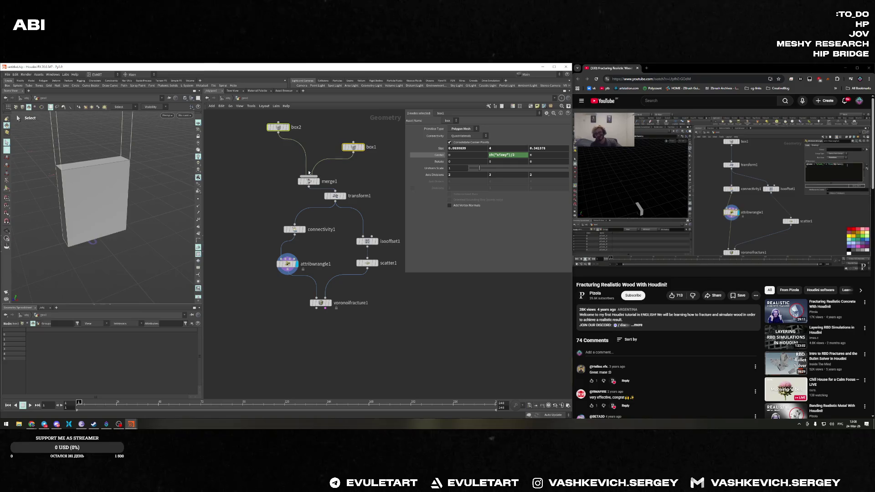
- Review attribwrangle1's plank_0 and plank_1 names and connectivity1's settings
left_click(288, 264)
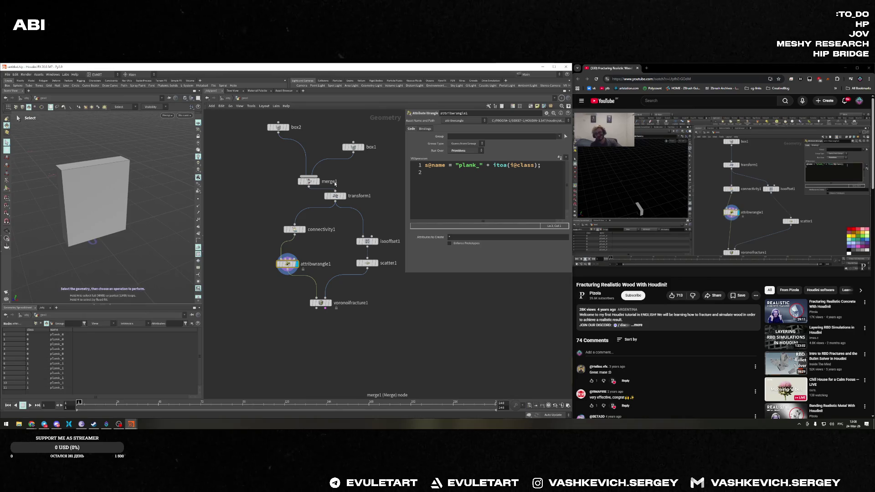
left_click(295, 230)
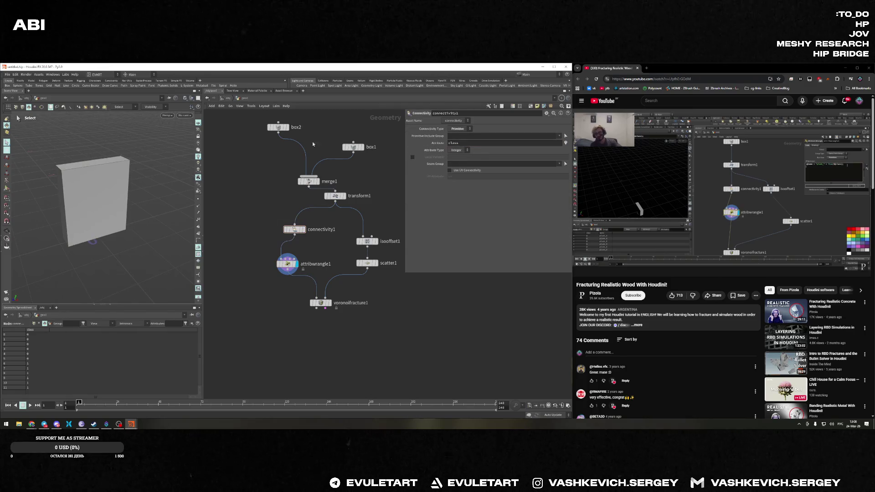
- Remove the copied box2 and reposition box1 closer to merge1
left_click(354, 147)
left_click(278, 127)
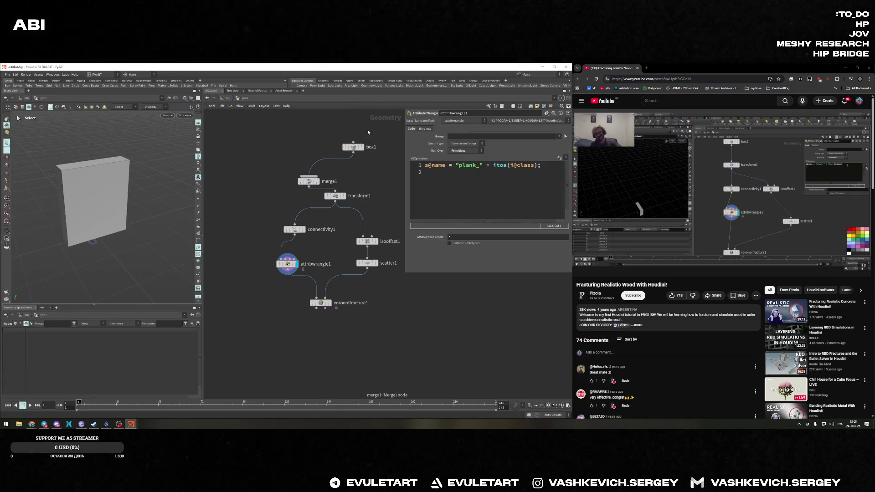
key("Delete")
left_click_drag(354, 147, 295, 148)
left_click(346, 159)
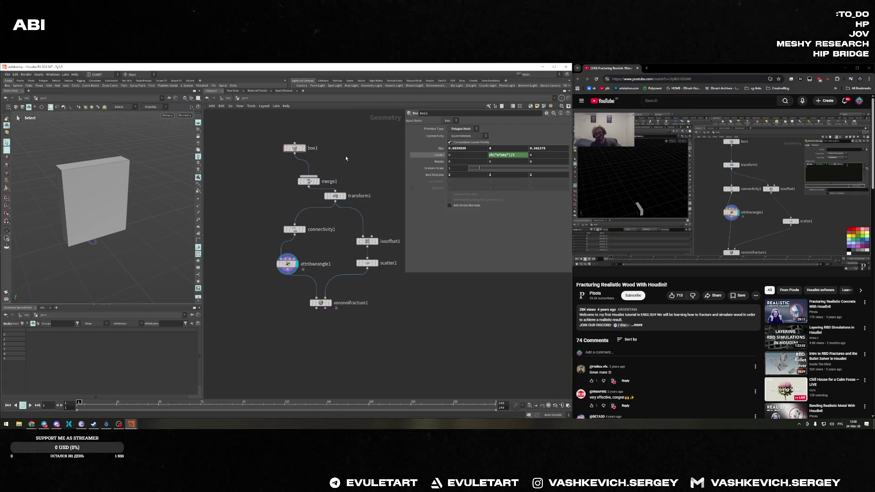
scroll(319, 168, "up", 2)
scroll(342, 157, "up", 2)
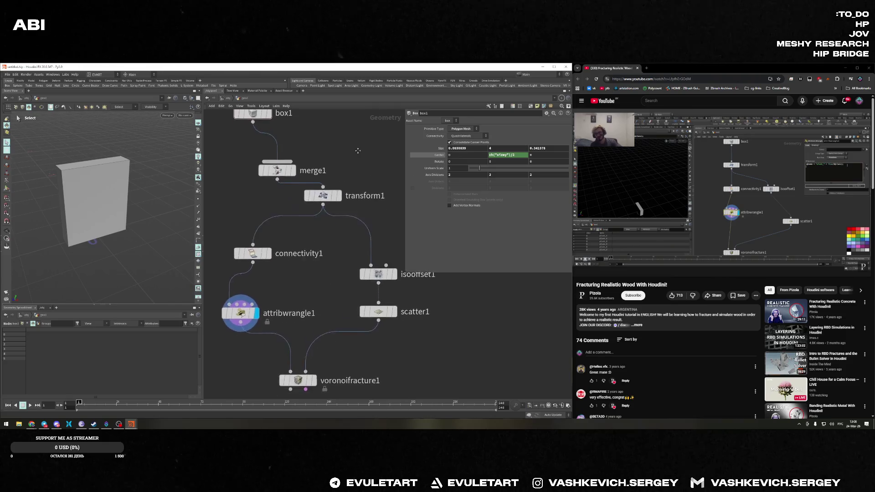
scroll(340, 127, "down", 2)
left_click_drag(274, 120, 280, 135)
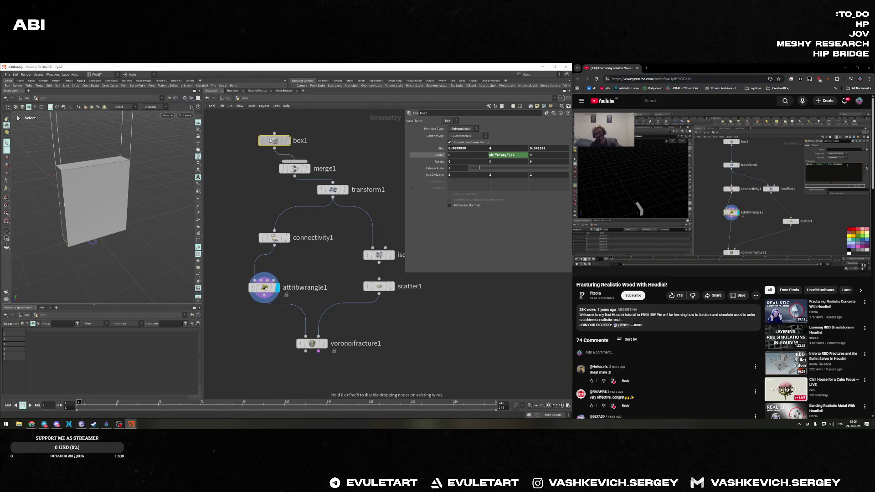
- Review merge1, connectivity1, transform1 and box1's settings, cancelling a stray wire
left_click(294, 168)
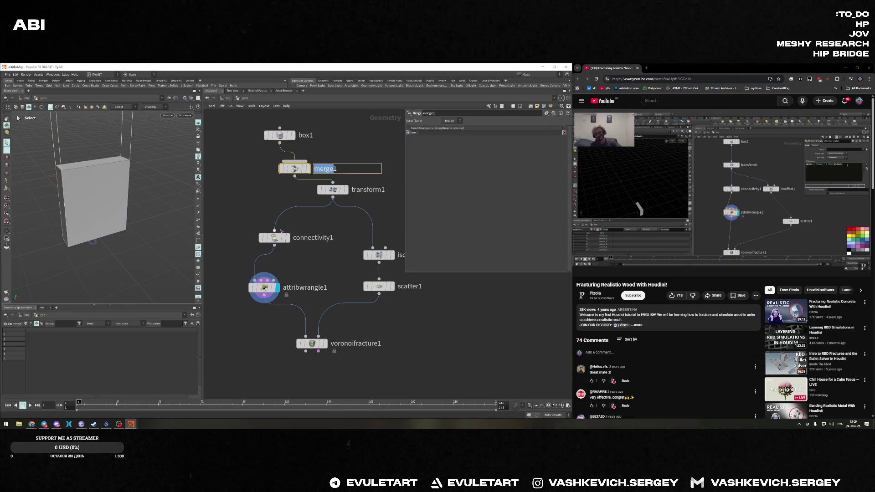
left_click(332, 197)
key("Escape")
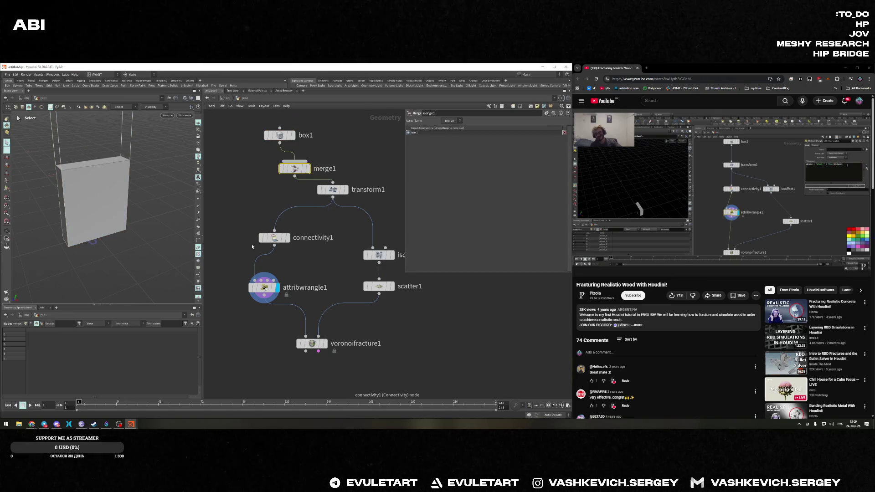
left_click(281, 238)
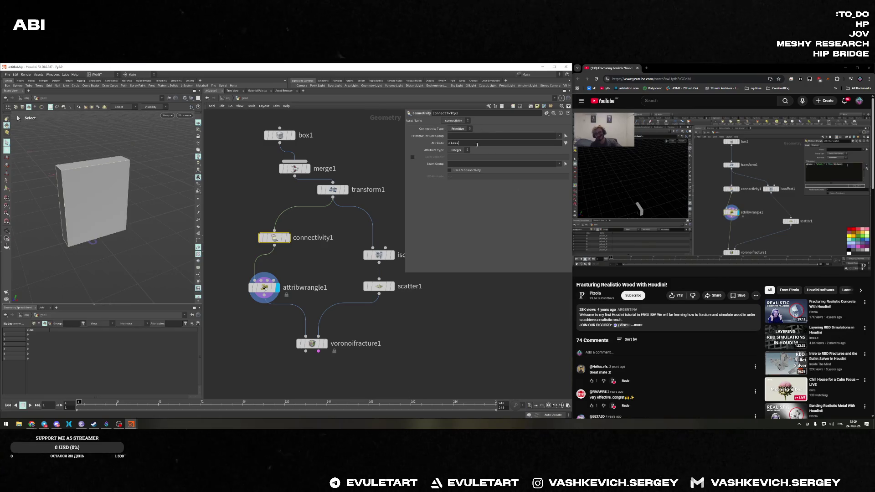
left_click(333, 190)
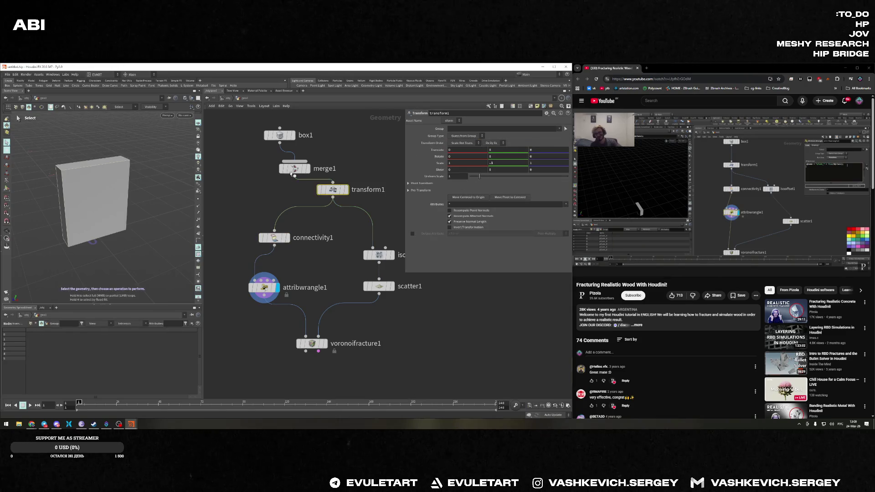
left_click(281, 139)
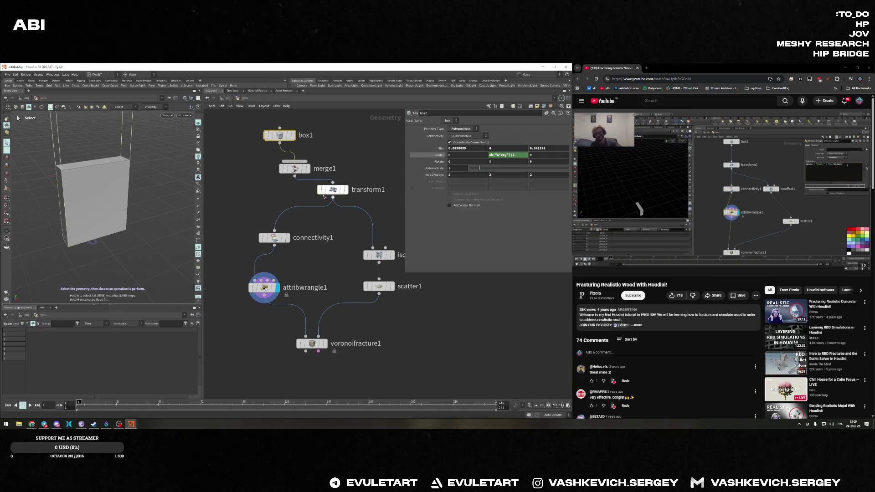
left_click(274, 237)
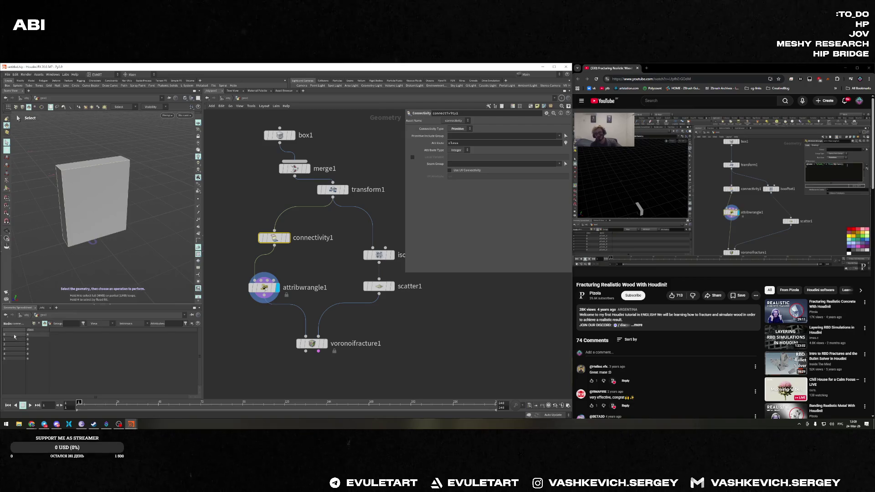
- Orbit the viewport to bring the box to a front-facing view
key("Escape")
mouse_move(103, 206)
left_mouse_down()
mouse_move(85, 163)
mouse_move(76, 205)
left_mouse_up()
key("s")
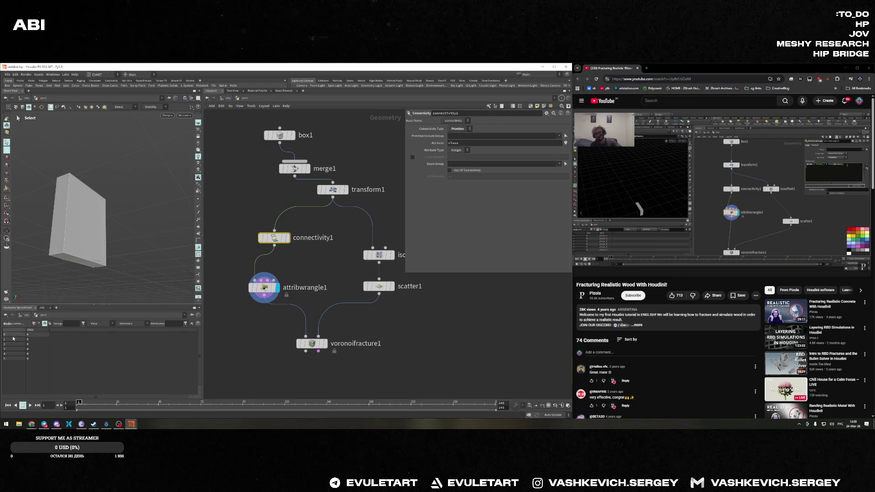
key("Escape")
mouse_move(68, 205)
left_mouse_down()
mouse_move(34, 211)
mouse_move(89, 206)
left_mouse_up()
key("s")
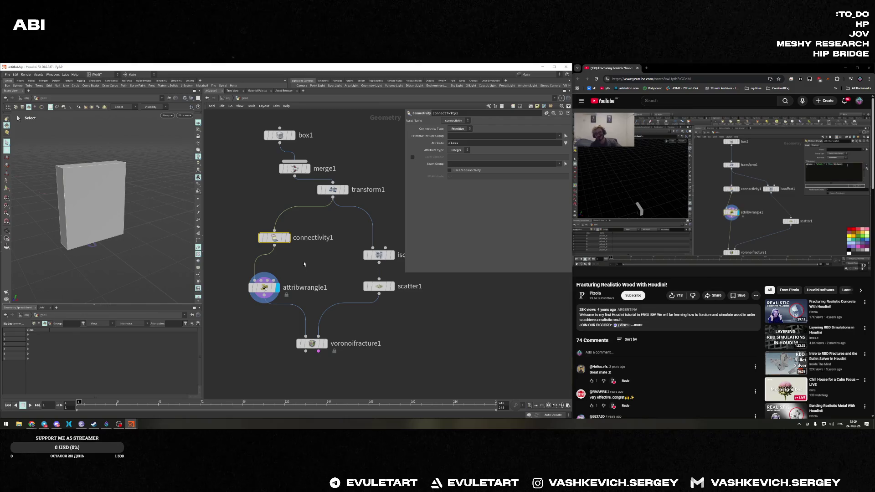
- Compare the class attribute in connectivity1 with its reference in attribwrangle1's code
key("Down")
left_click(511, 165)
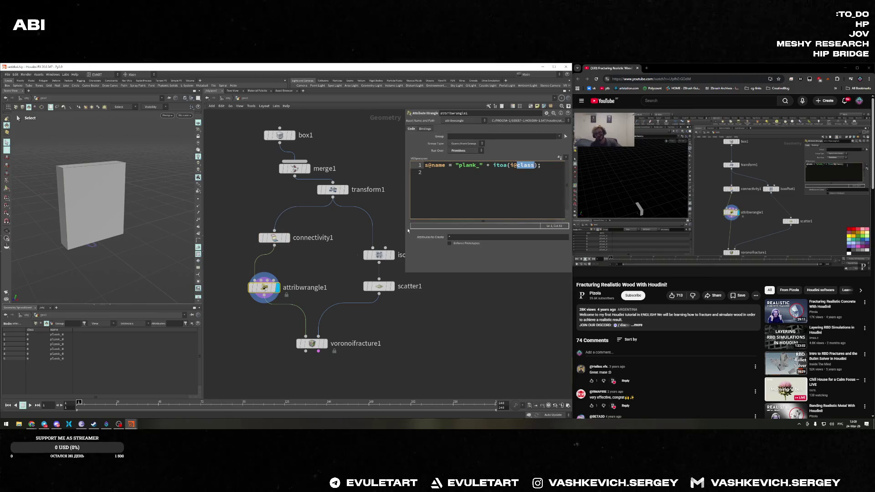
left_click(274, 237)
double_click(452, 143)
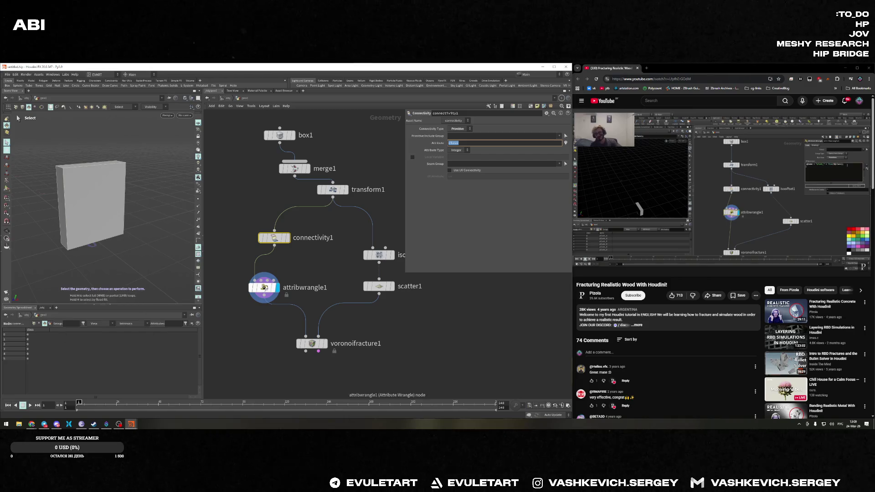
key("Down")
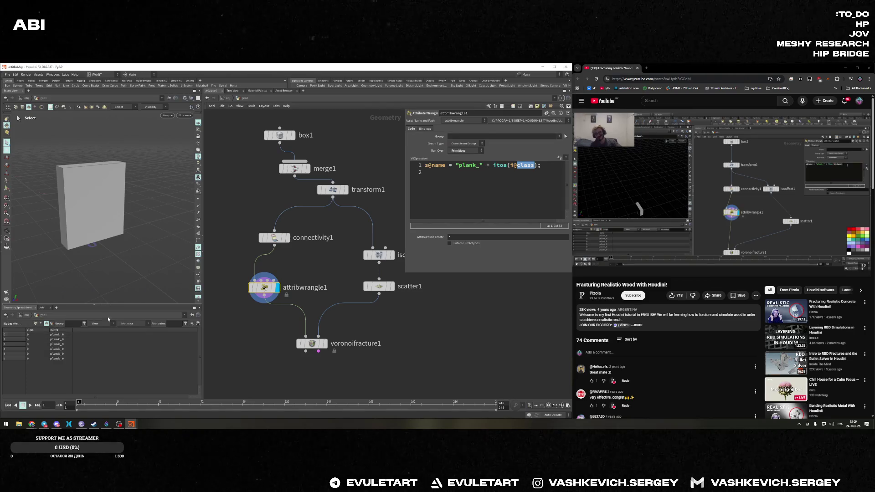
scroll(277, 199, "down", 3)
- Move box1 left of merge1 and paste an unconnected copy of it as box2
left_click_drag(286, 218, 242, 180)
key("ctrl+c")
key("ctrl+v")
key("ctrl+v")
- Wire box3 and box2 into merge2, then box1 and merge2 into a new merge3
left_click(366, 186)
left_click(279, 165)
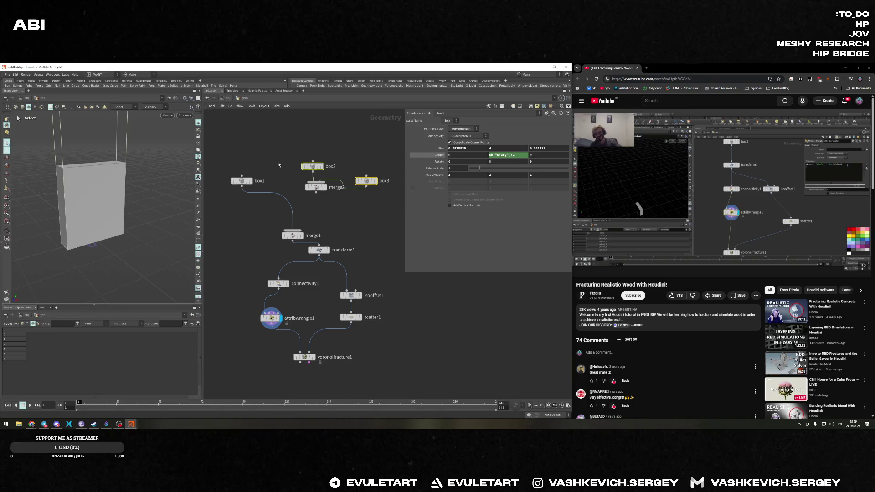
left_click(241, 181)
left_click(315, 186, "shift")
left_click(315, 193)
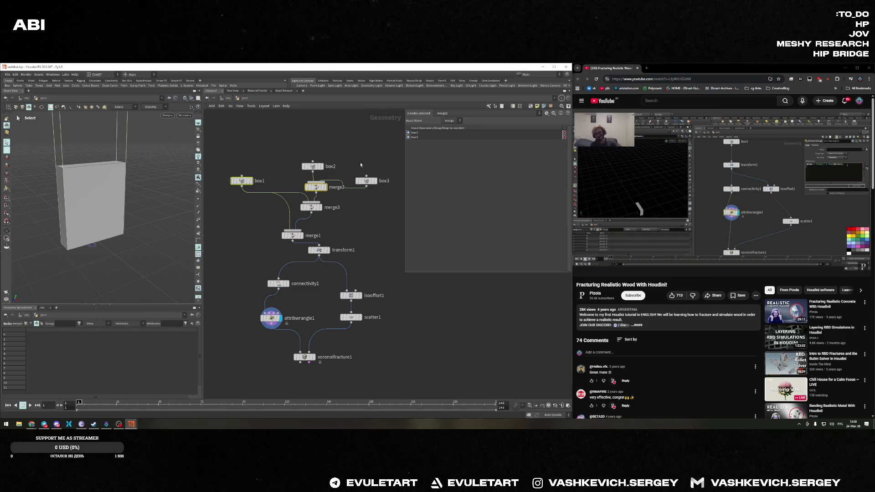
- Review transform1, connectivity1's class attribute and the wrangle's naming results
left_click(293, 237)
left_click(318, 251)
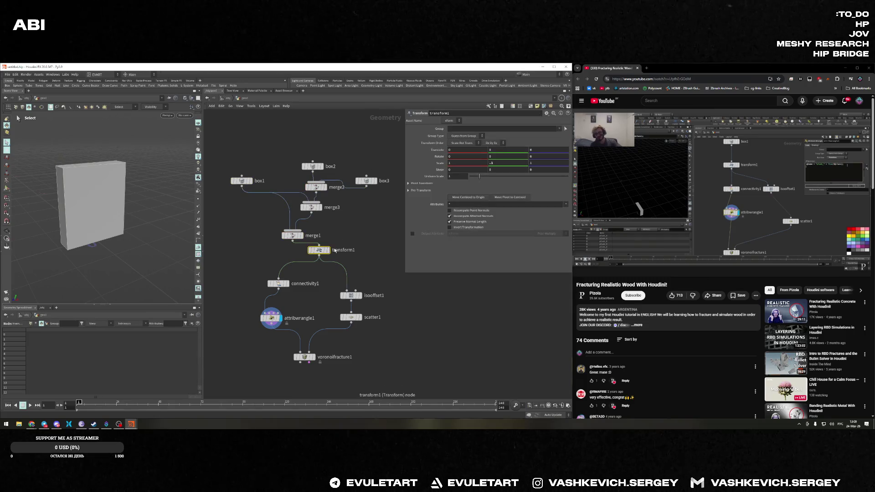
left_click(277, 283)
left_click(466, 143)
scroll(31, 354, "down", 1)
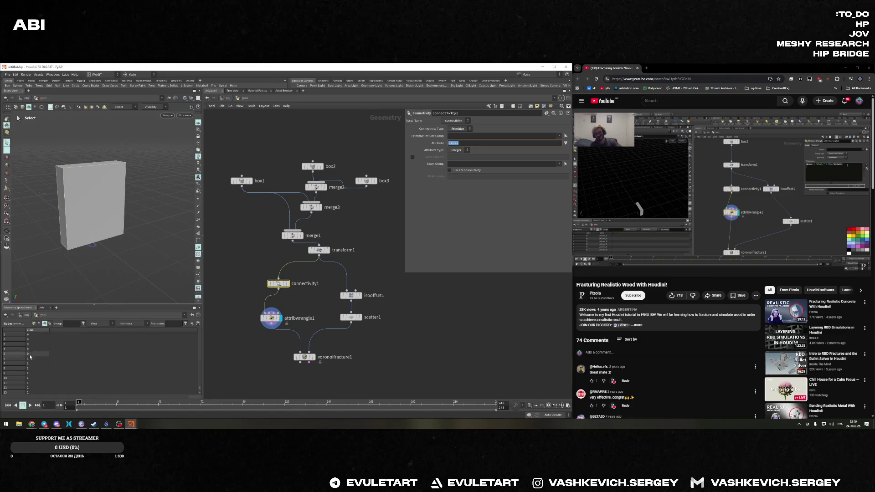
scroll(31, 362, "down", 2)
scroll(34, 355, "down", 8)
left_click(270, 318)
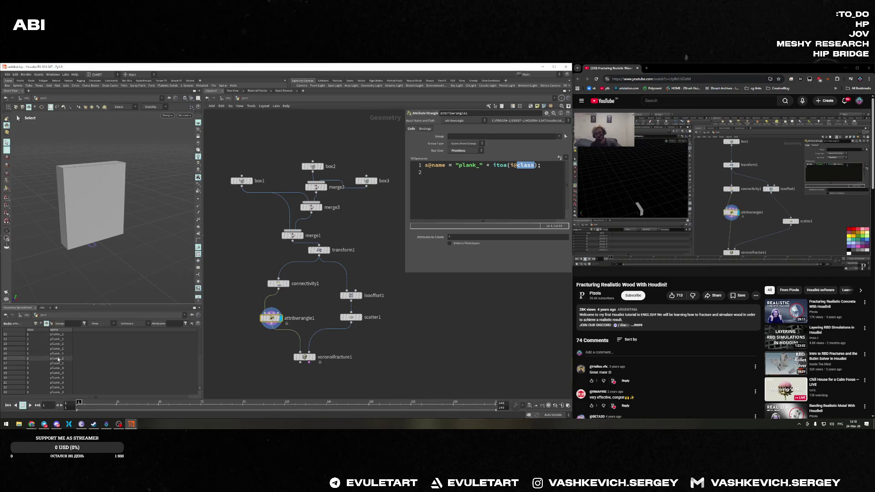
scroll(58, 384, "up", 3)
left_click_drag(391, 144, 232, 196)
- Delete the extra box2, box3 and merge nodes, leaving box1 feeding merge1
key("Tab")
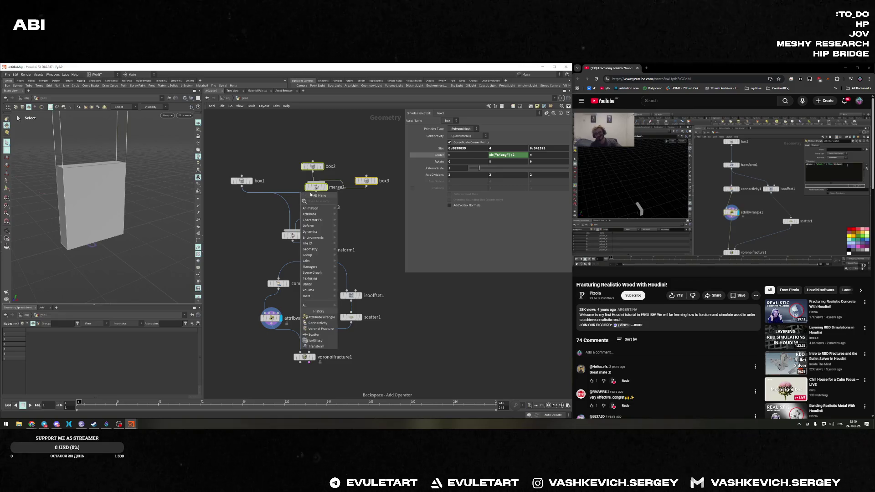
key("Escape")
key("Delete")
left_click_drag(371, 146, 304, 220)
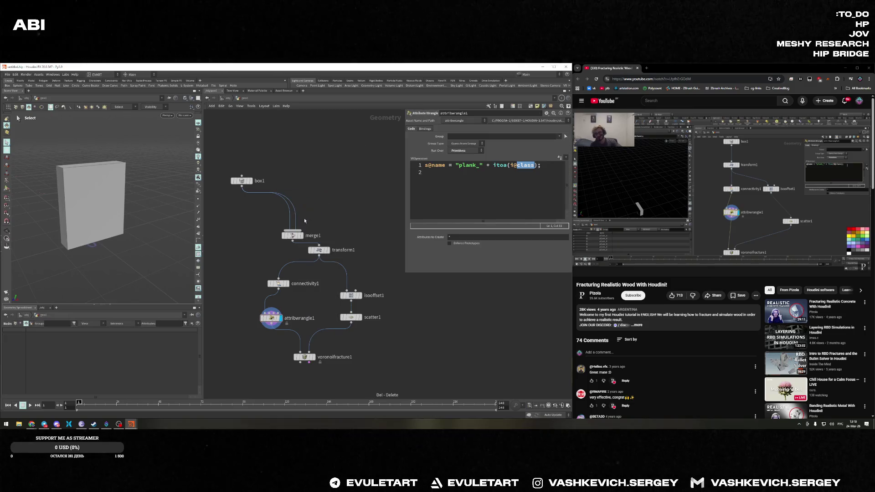
- Delete the duplicate box1-to-merge1 wire and nudge connectivity1 up slightly
left_click(296, 215)
key("Delete")
left_click(278, 283)
left_click(271, 318)
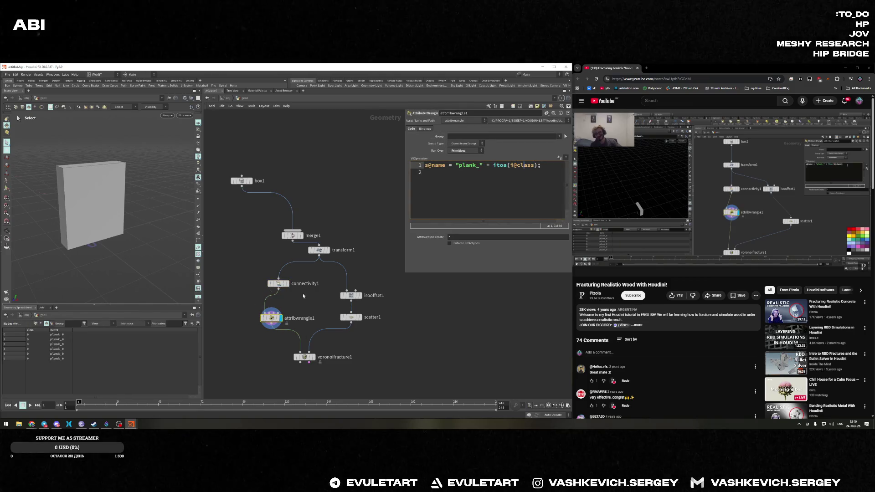
left_click_drag(278, 283, 270, 276)
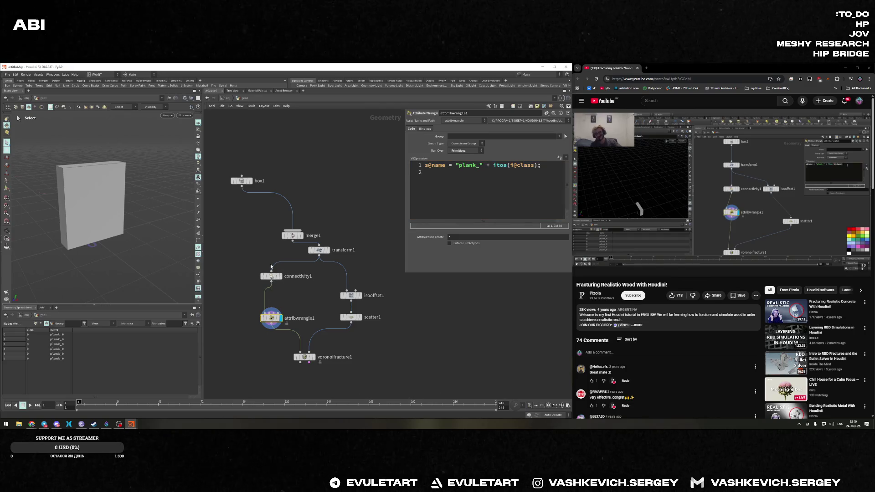
left_click(271, 276)
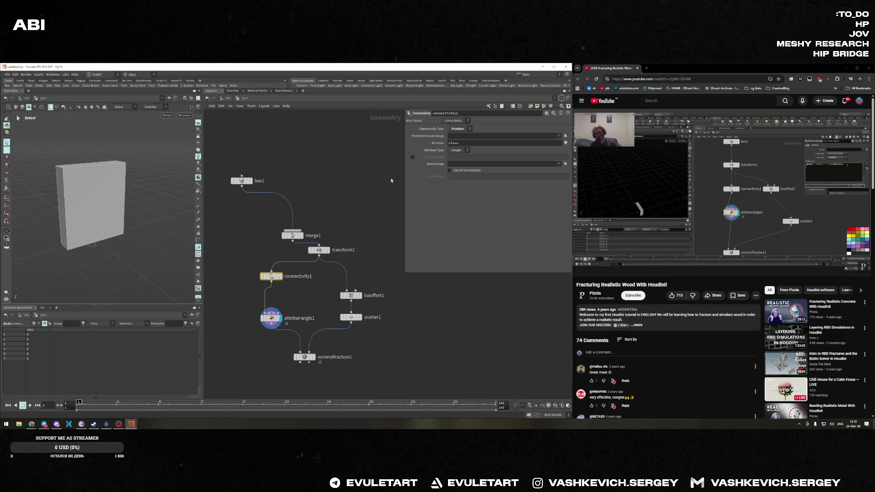
- Confirm connectivity1's Connectivity Type stays Primitive and tumble the view of the plank
key("Escape")
left_click(457, 129)
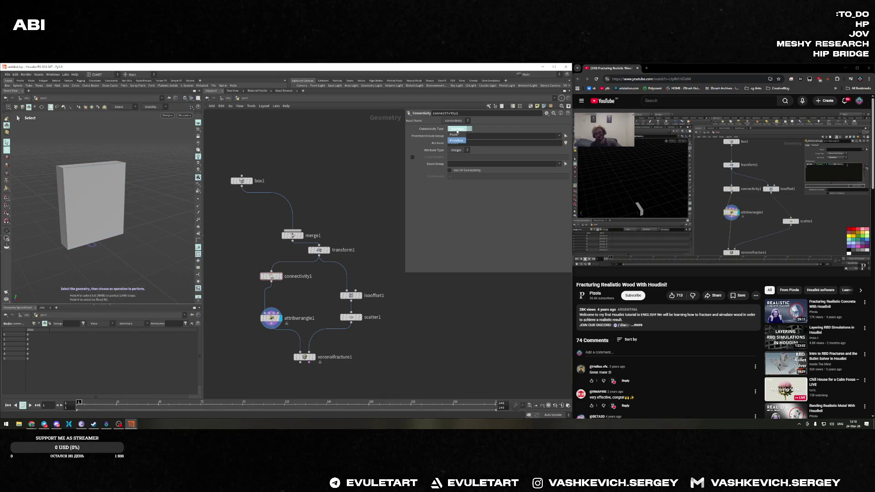
left_click(426, 232)
key("Escape")
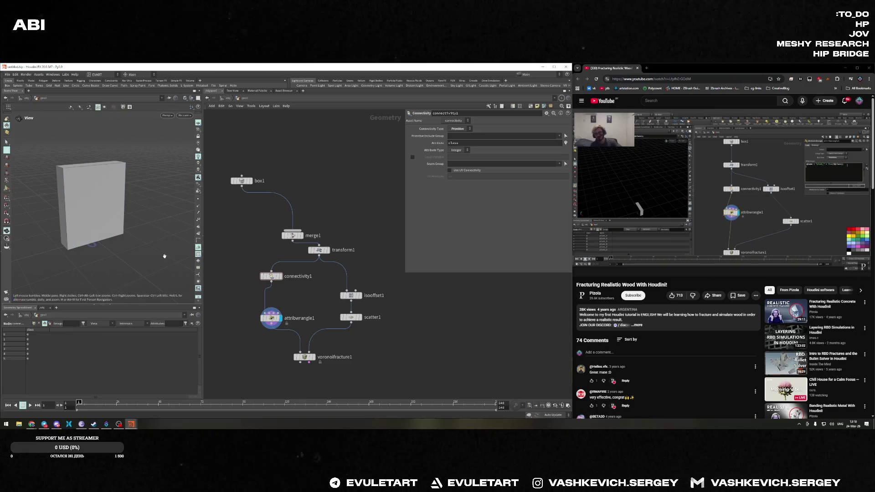
left_click_drag(160, 236, 180, 231)
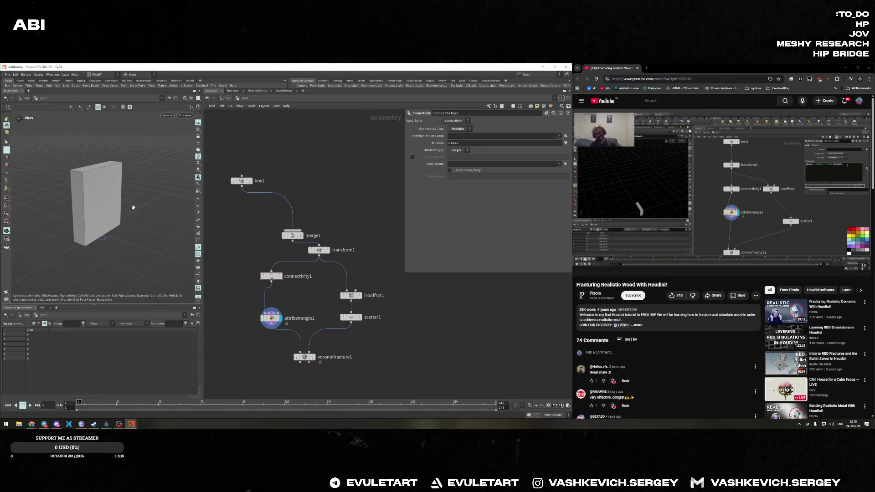
- Make voronoifracture1 the displayed node, showing the box broken into cells
key("s")
left_click(271, 318)
left_click(304, 358)
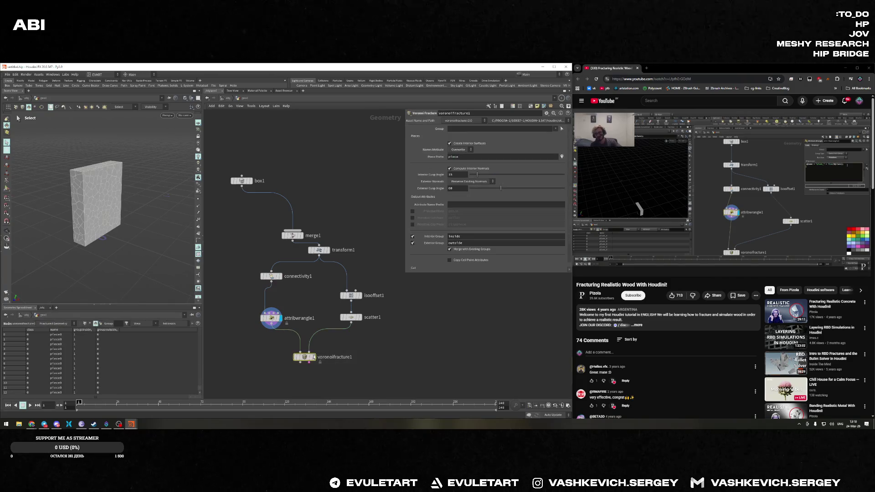
left_click(315, 356)
- Tumble to a frontal view of the fractured pieces and bring up the open-windows list
key("Escape")
left_click_drag(96, 233, 111, 238)
key("s")
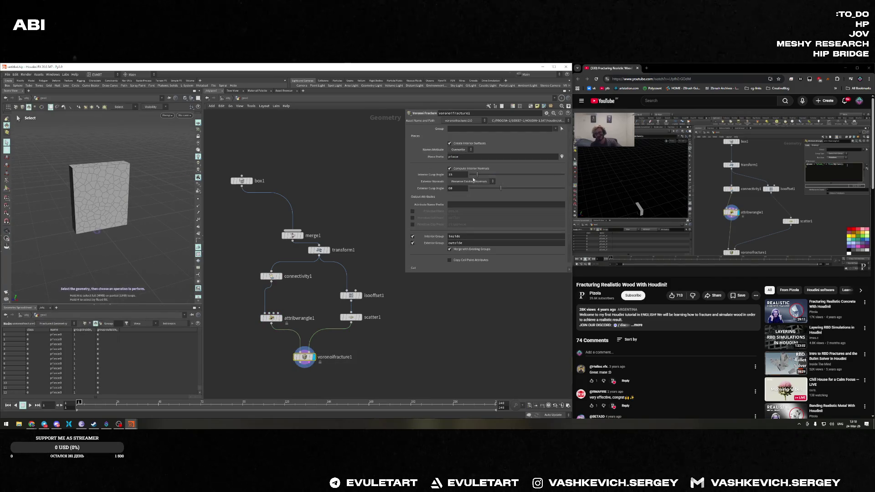
key("Escape")
mouse_move(95, 206)
left_mouse_down()
mouse_move(137, 154)
mouse_move(95, 202)
left_mouse_up()
key("s")
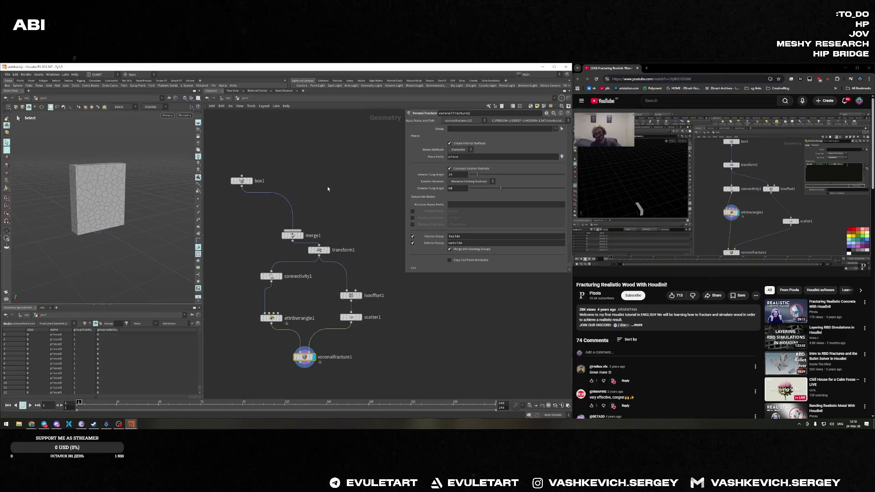
key("alt+Tab")
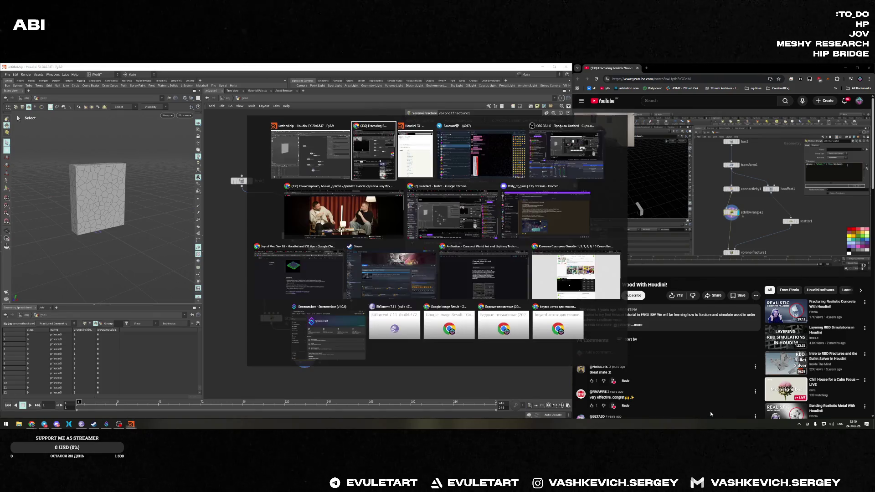
key("Tab")
key("Tab")
key("Tab")
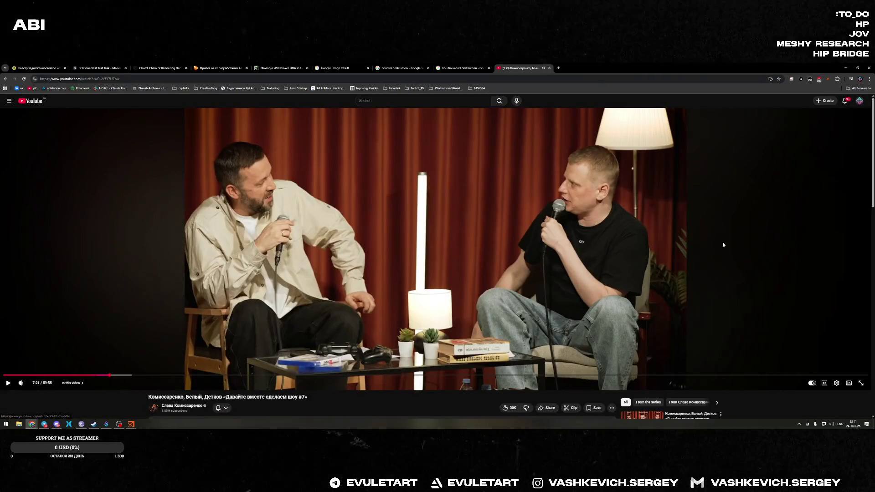
double_click(662, 67)
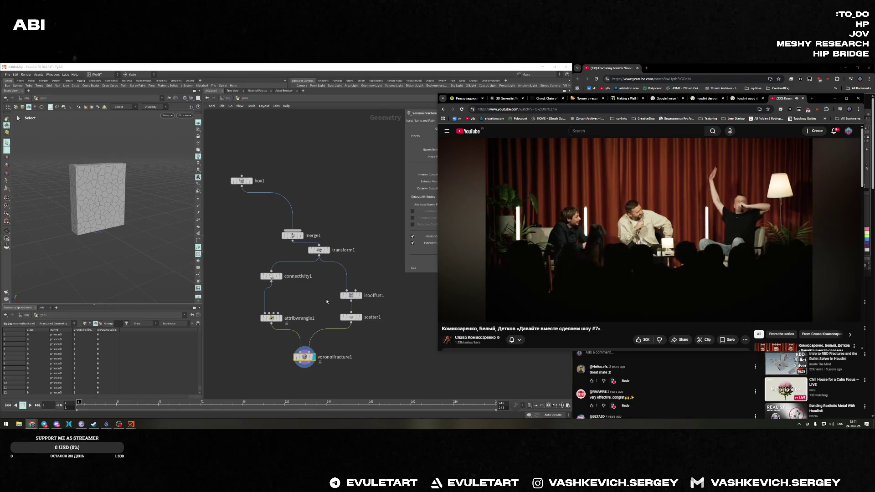
key("space")
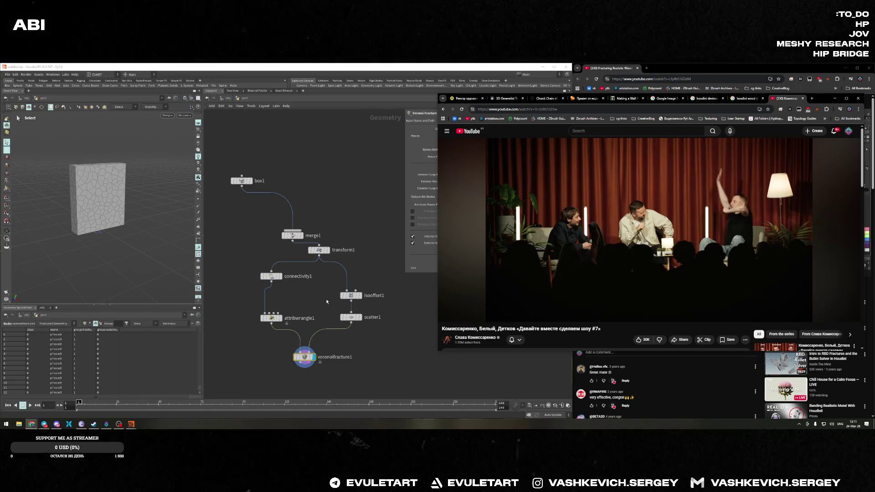
key("space")
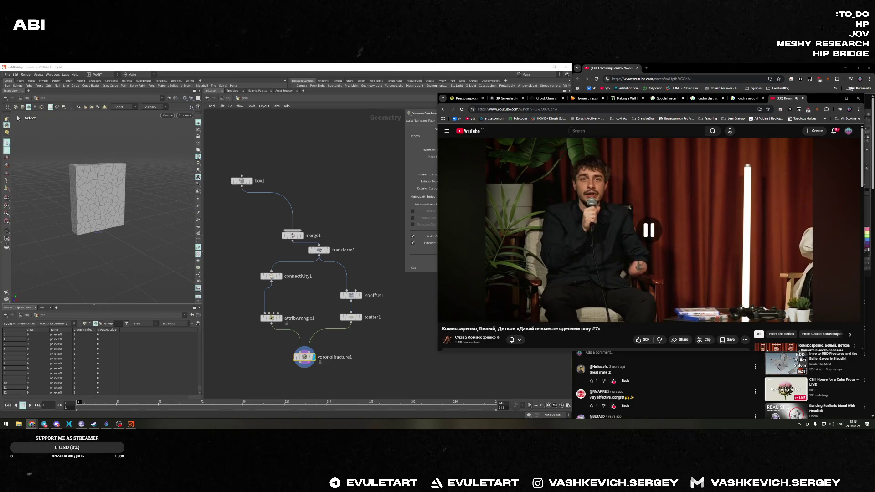
left_click(835, 99)
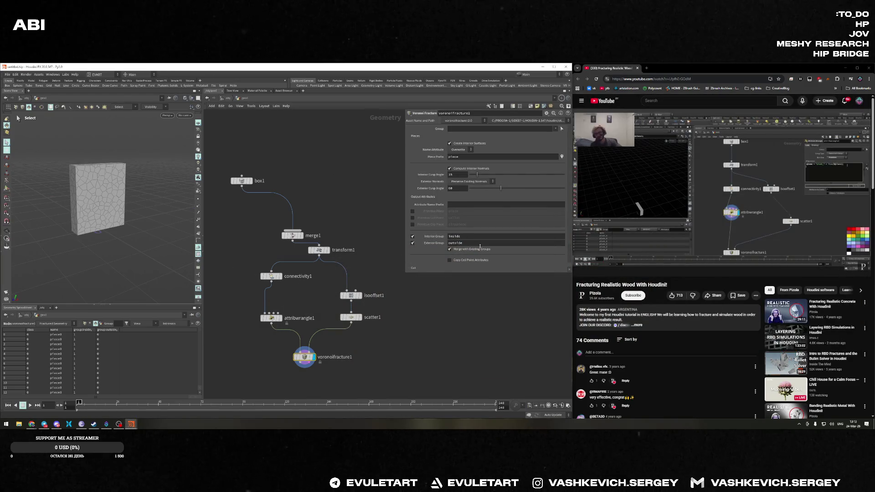
scroll(316, 271, "down", 3)
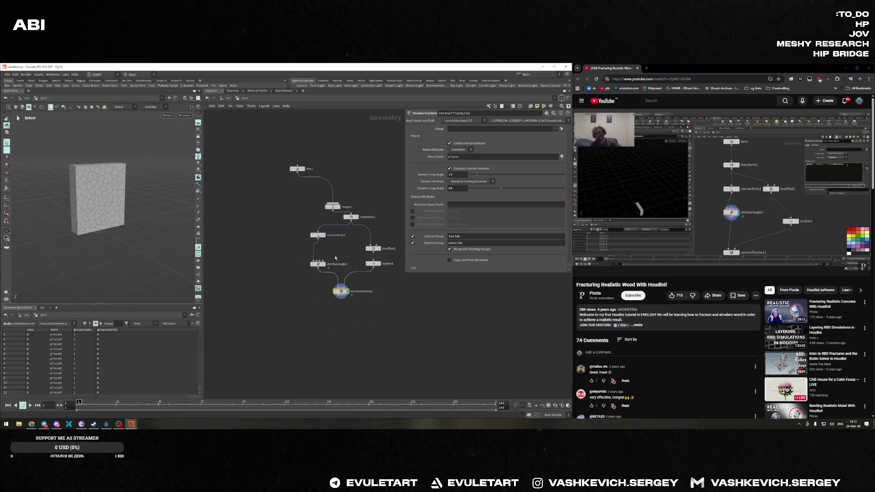
- Stack box1 and merge1 in a column directly above transform1
left_click_drag(363, 141, 278, 215)
mouse_move(332, 206)
left_mouse_down()
mouse_move(299, 181)
mouse_move(348, 198)
mouse_move(337, 196)
left_mouse_up()
left_click(338, 197)
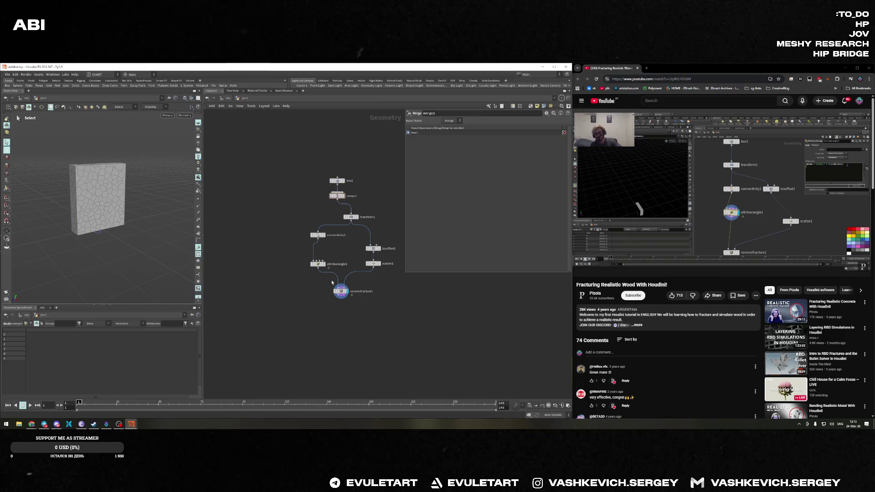
left_click(341, 291)
scroll(348, 299, "up", 5)
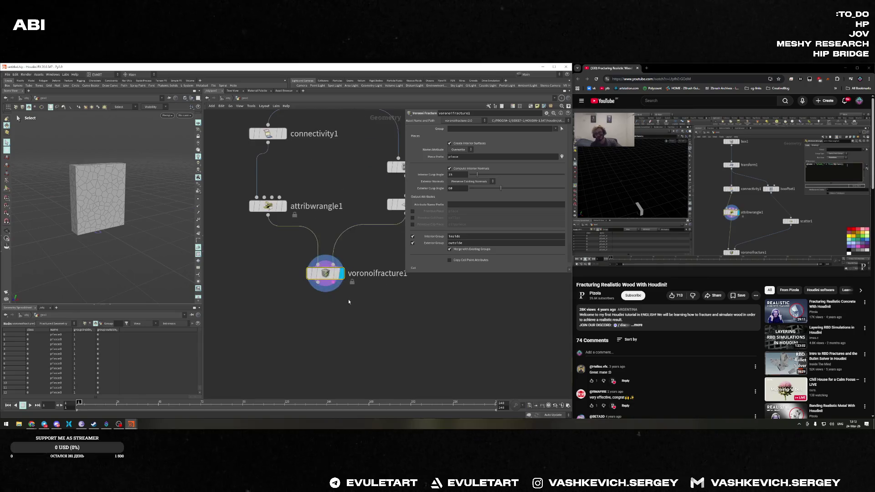
scroll(323, 329, "down", 3)
- Shift voronoifracture1 into line and return to attribwrangle1's code
left_click_drag(317, 319, 321, 314)
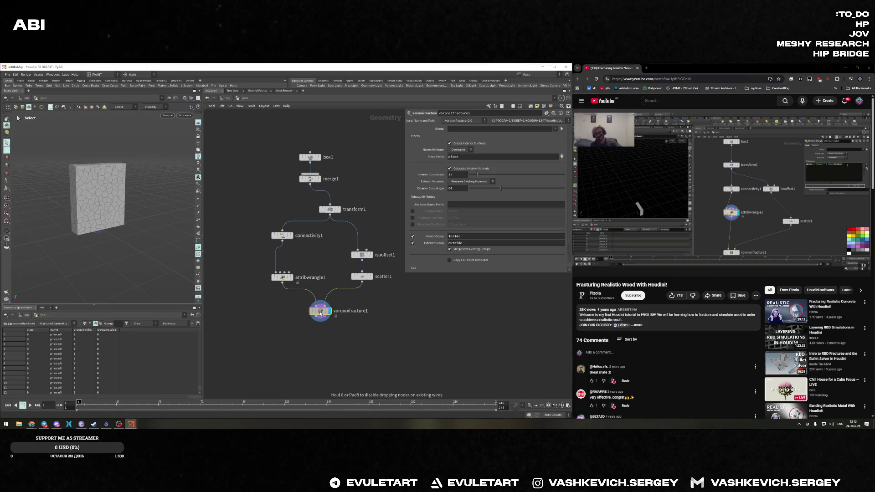
middle_click_drag(344, 316, 355, 313)
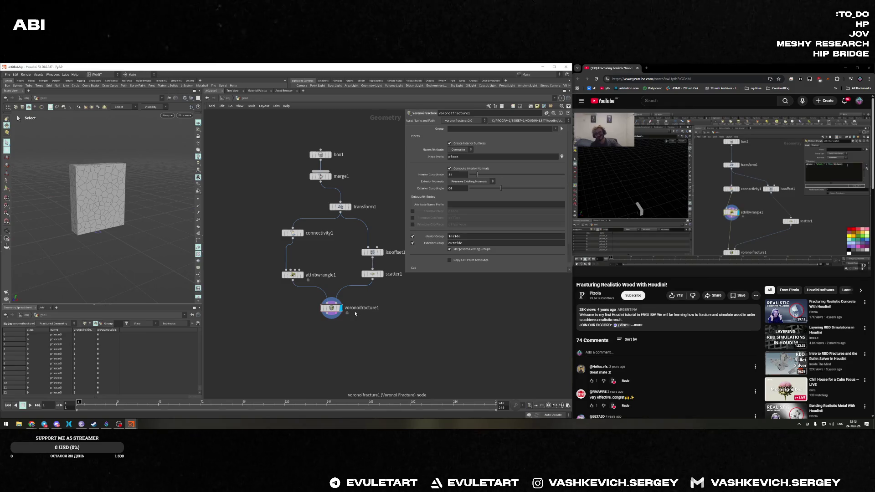
left_click(293, 274)
- Add blank lines and a for loop (i<10, i++) to the wrangle code, highlighting its parts
left_click(476, 189)
key("Return")
key("Return")
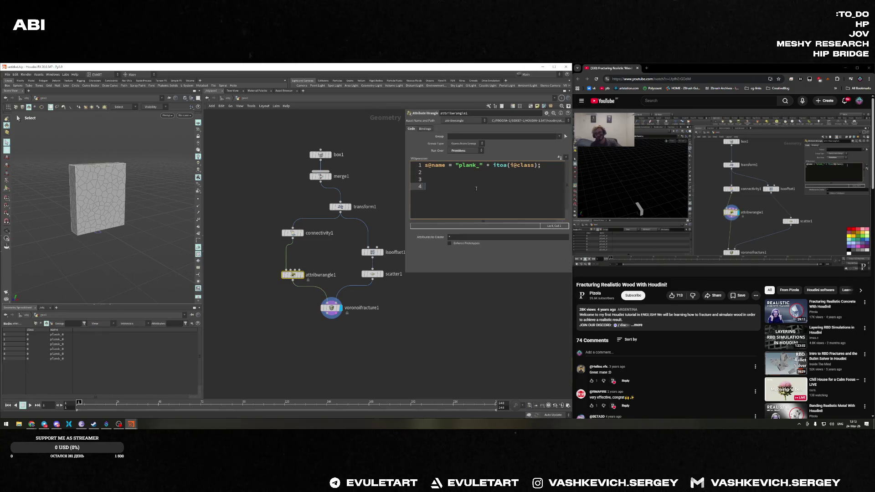
type("for (")
type("int i=0; ")
type("i<10")
type("; ")
type("i++);")
left_click_drag(443, 186, 470, 189)
left_click_drag(473, 187, 488, 189)
left_click_drag(493, 186, 503, 186)
- Delete the loop and blank lines back to the single plank-naming line and resume the tutorial
left_click_drag(511, 187, 426, 190)
key("BackSpace")
key("BackSpace")
key("BackSpace")
left_click(544, 164)
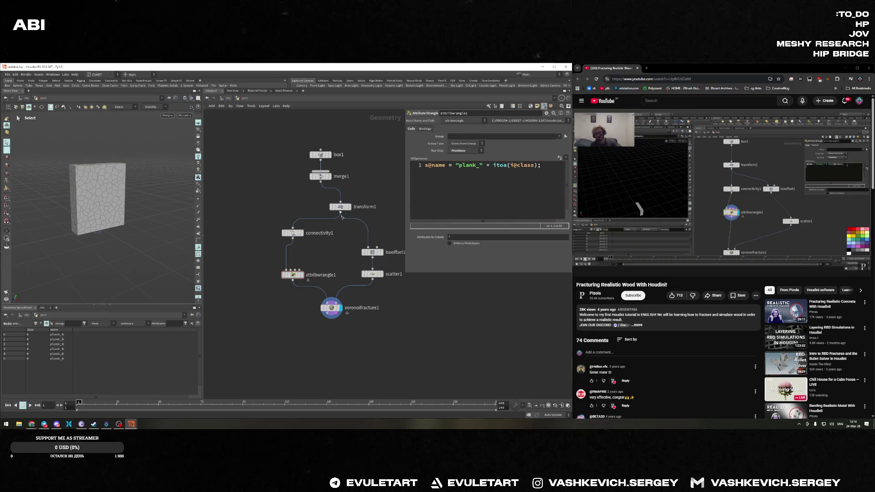
mouse_move(629, 191)
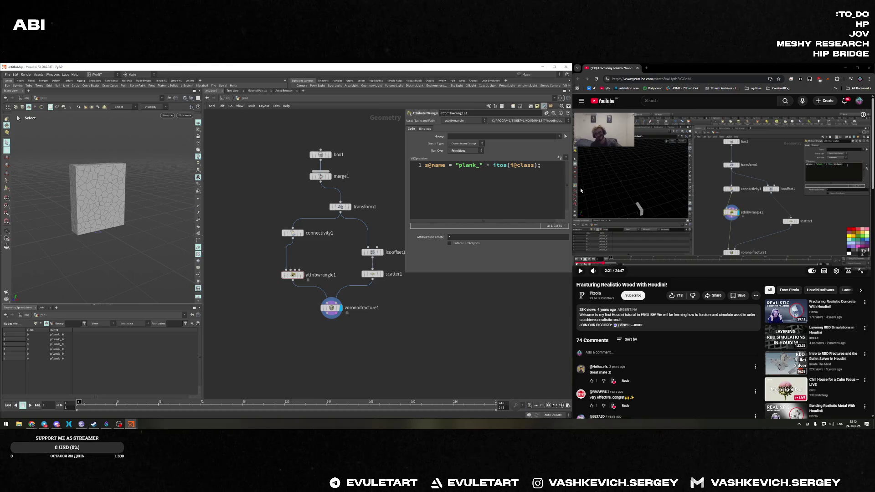
left_click(697, 206)
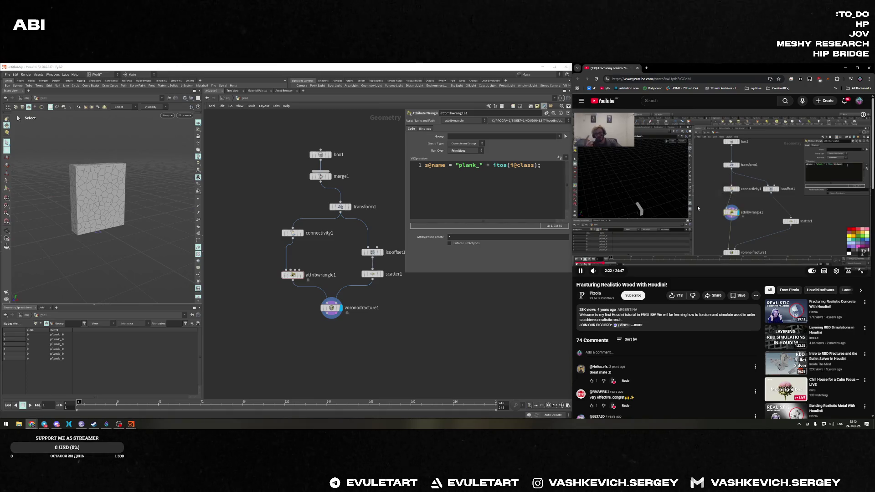
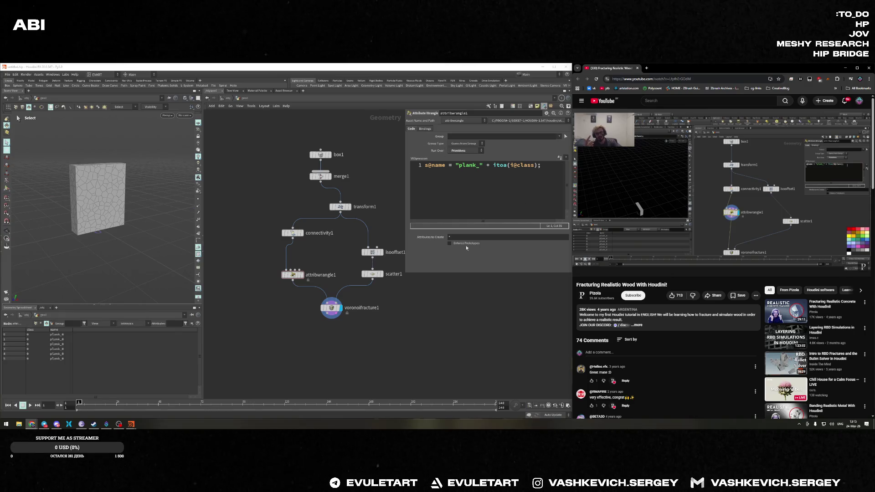
- Follow the tutorial while reviewing attribwrangle1's existing plank-naming line of VEX
left_click(715, 181)
left_click(528, 183)
key("ctrl+a")
left_click(716, 181)
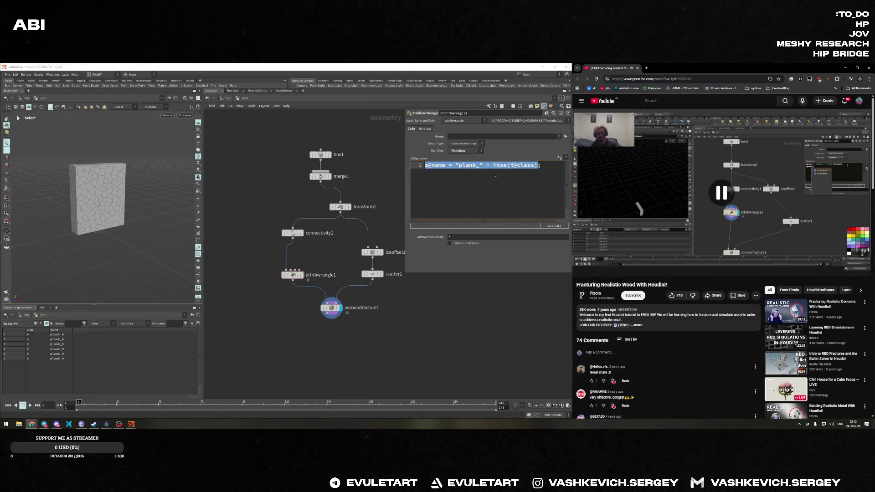
left_click(715, 181)
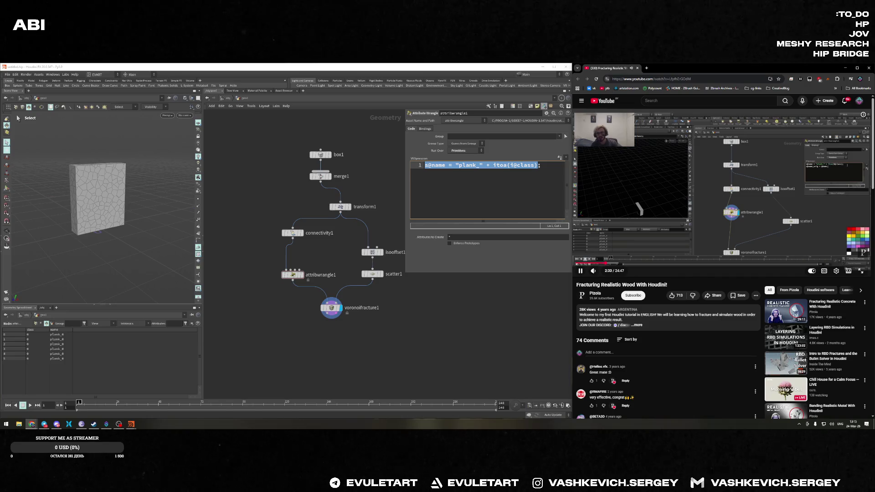
left_click(657, 218)
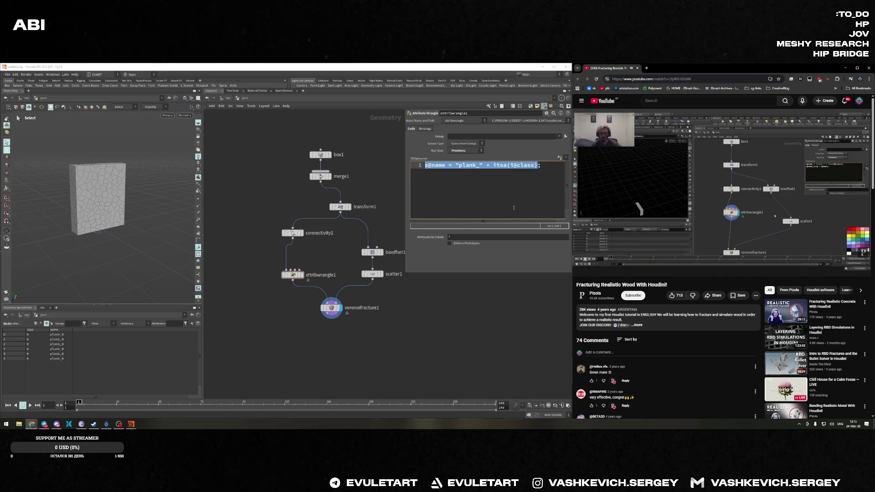
left_click(544, 167)
key("Return")
type("s@name_orig = @name;")
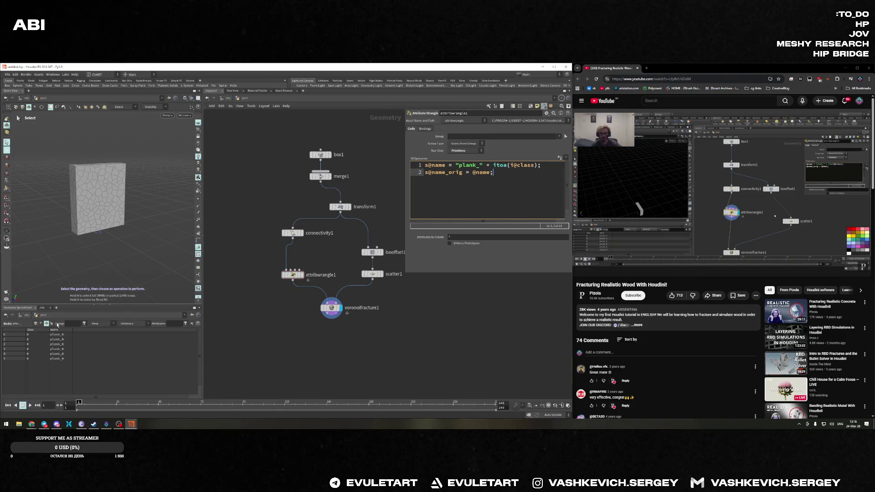
key("Down")
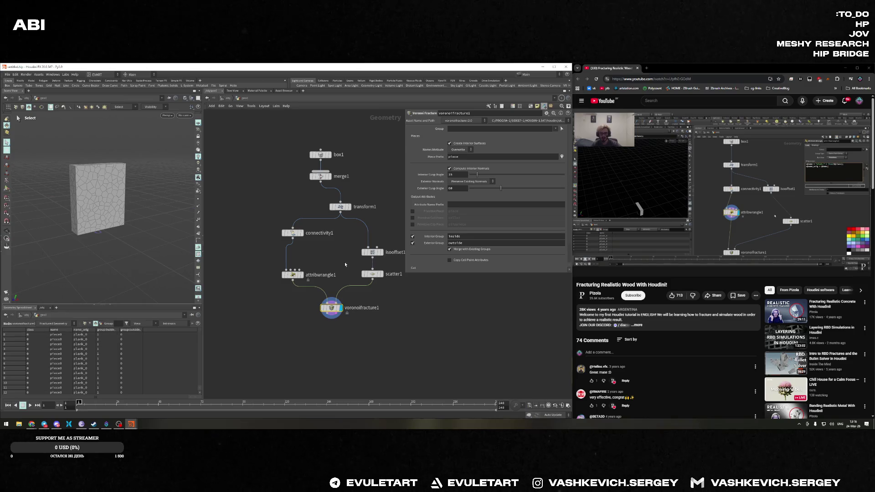
key("Up")
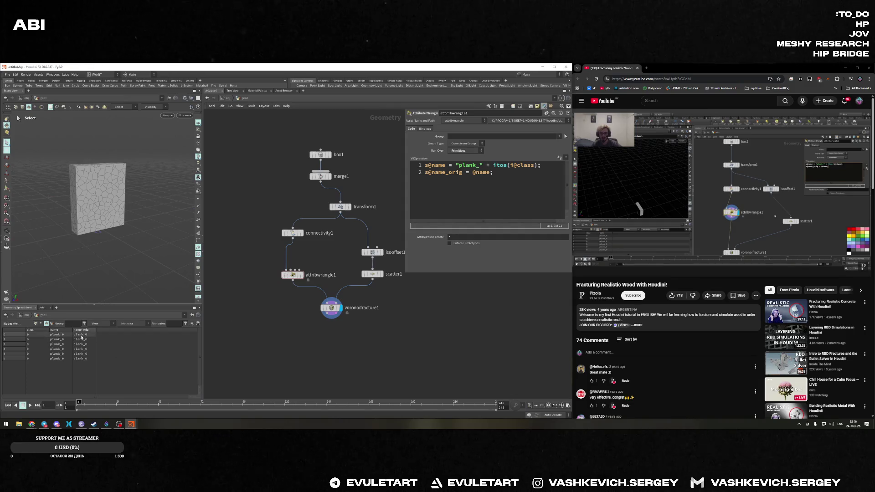
left_click(331, 308)
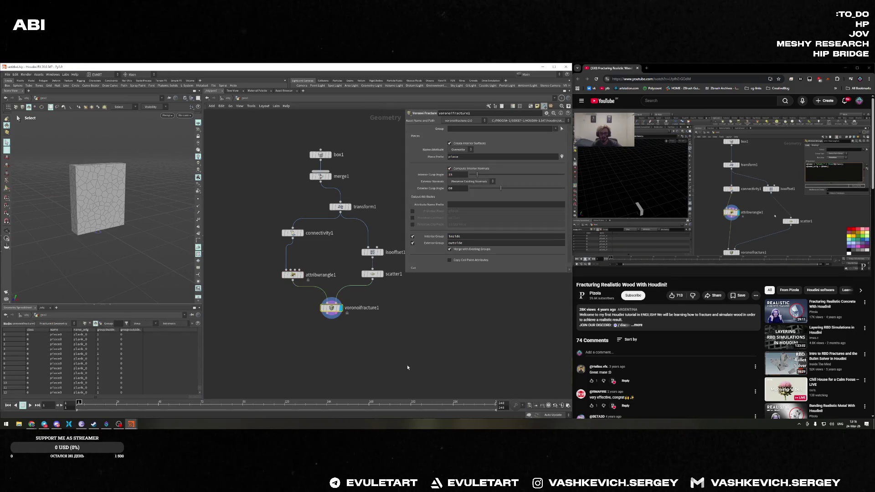
left_click(683, 233)
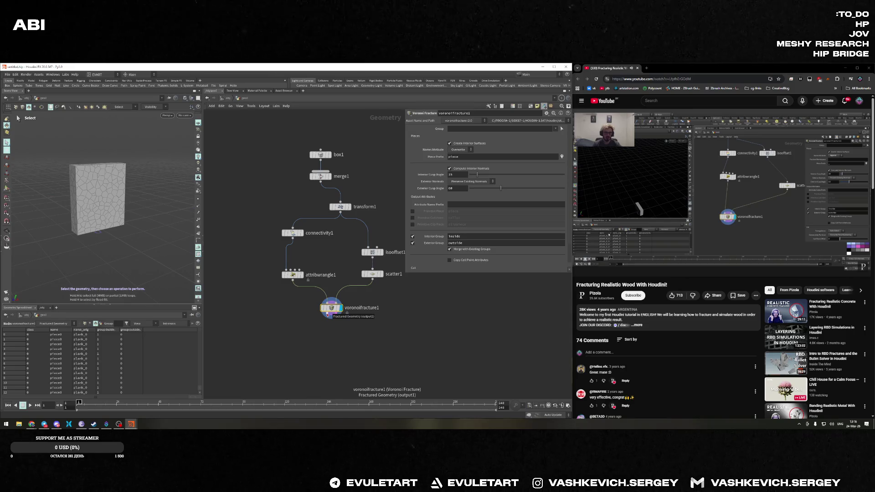
left_click(293, 274)
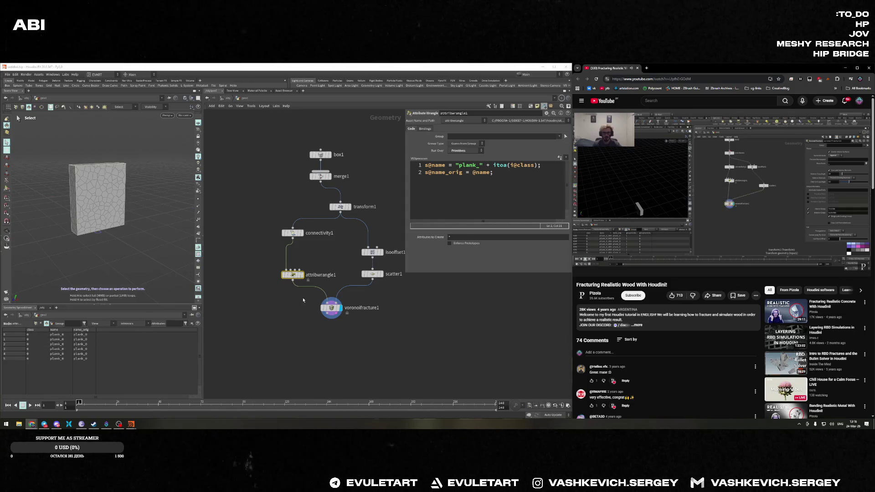
left_click(332, 307)
double_click(472, 156)
key("BackSpace")
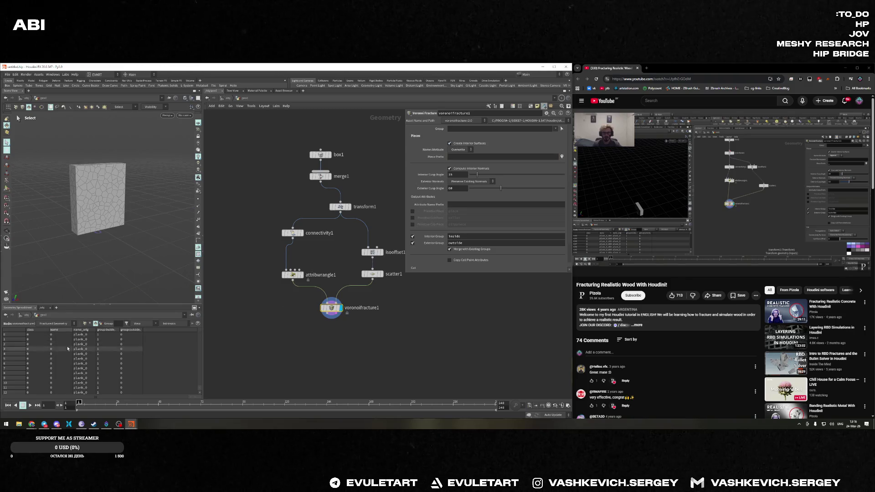
key("ctrl+z")
double_click(466, 156)
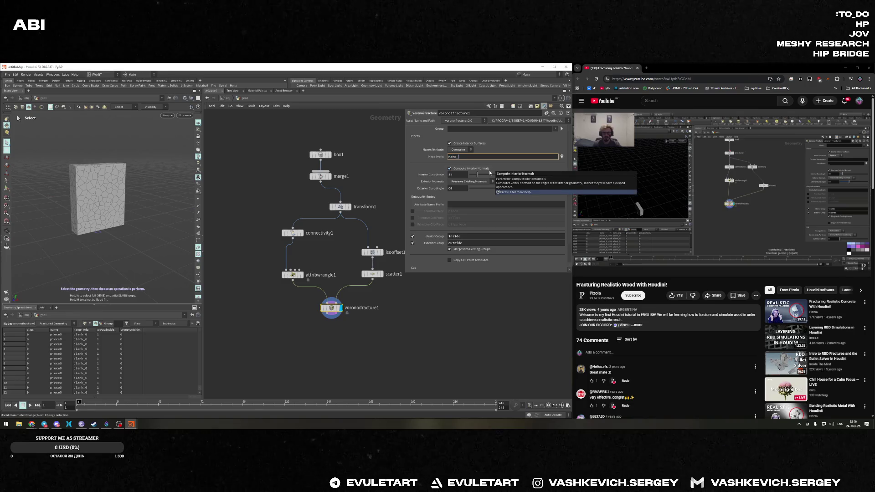
type("s")
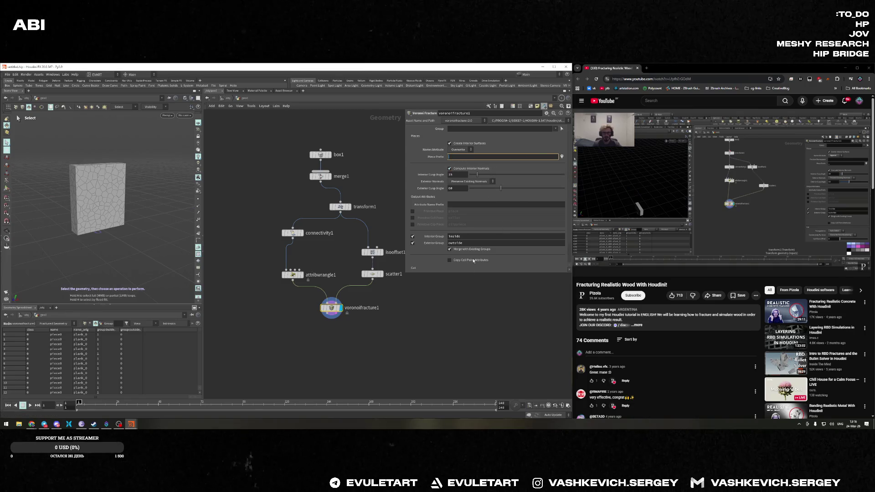
type("piece")
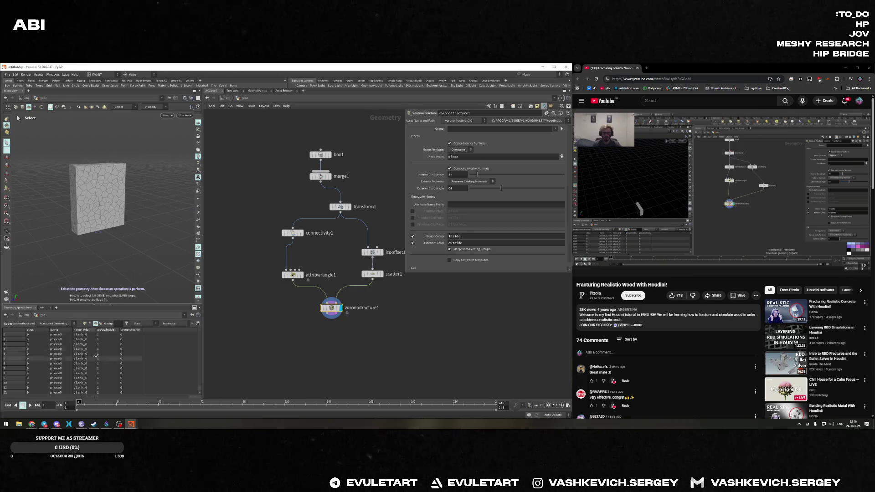
left_click(703, 176)
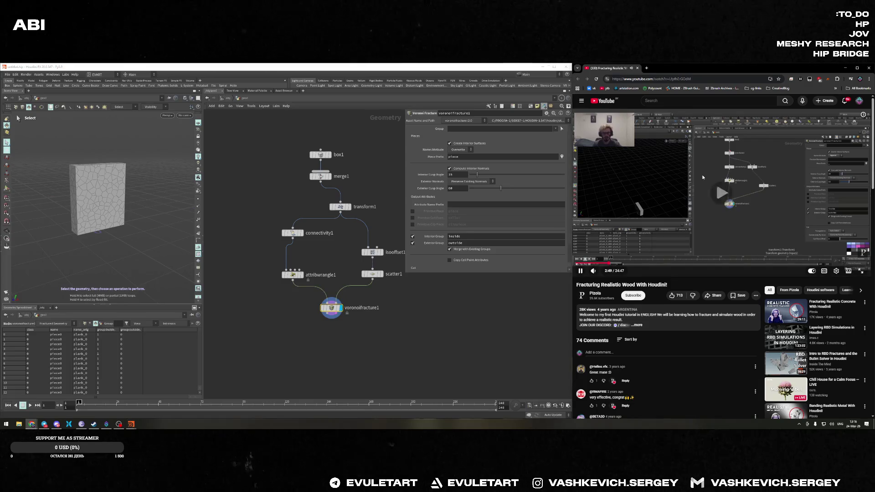
left_click(697, 175)
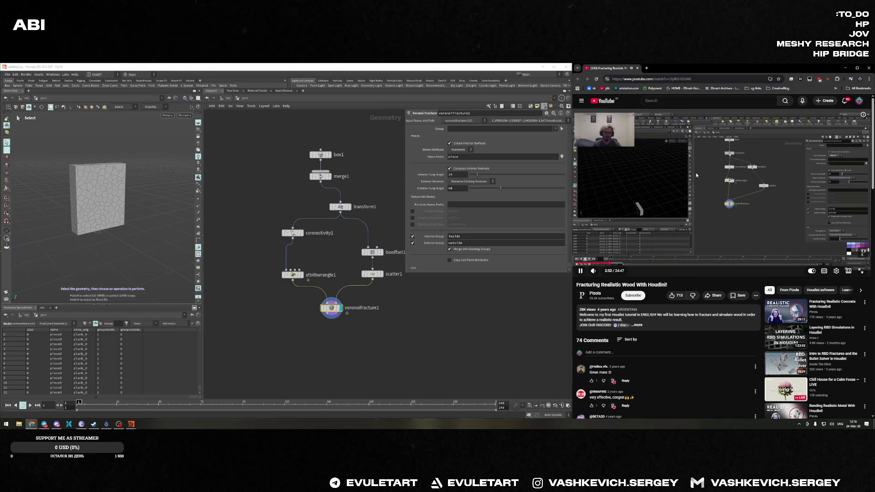
key("space")
key("space")
middle_click_drag(340, 207, 327, 182)
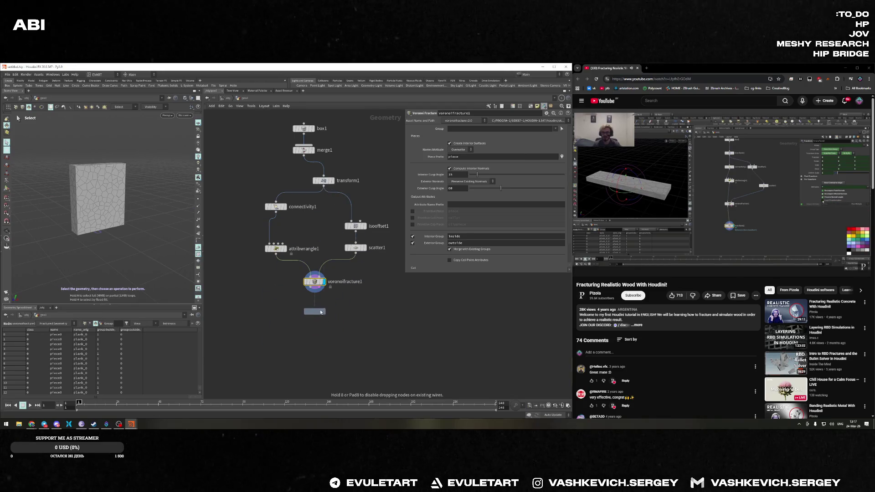
left_click_drag(324, 181, 315, 312, "alt")
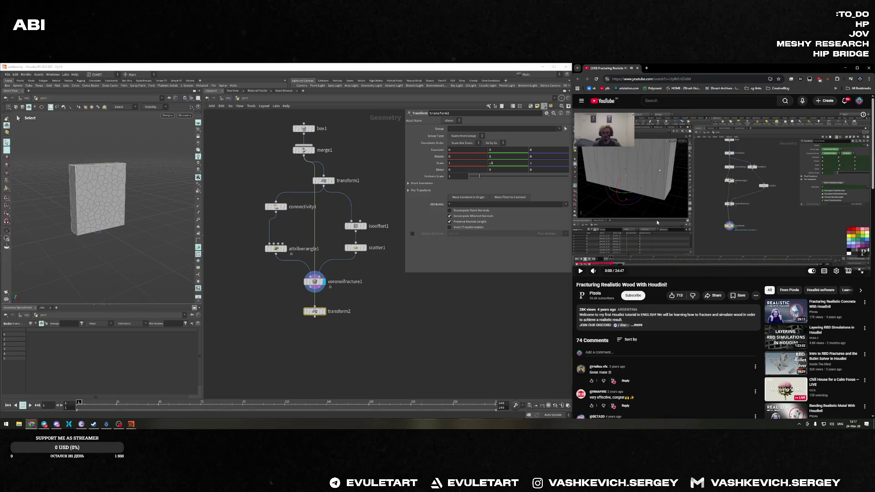
key("j")
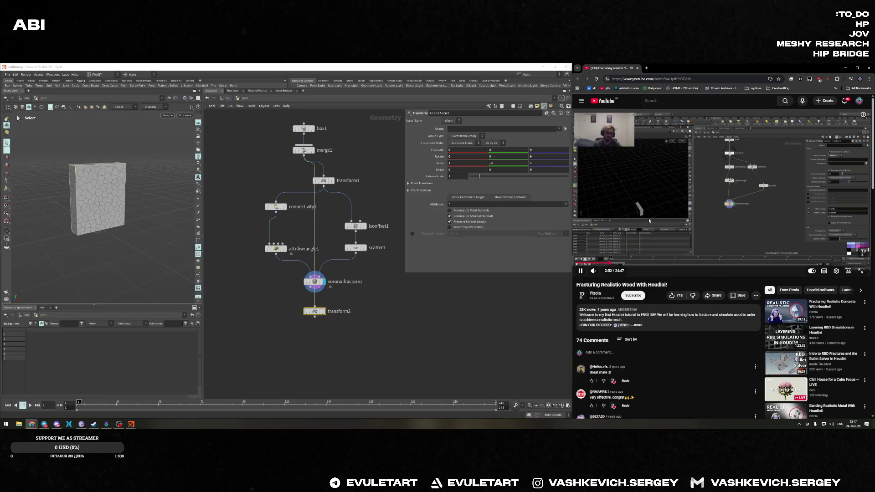
left_click(687, 200)
left_click_drag(253, 301, 318, 322)
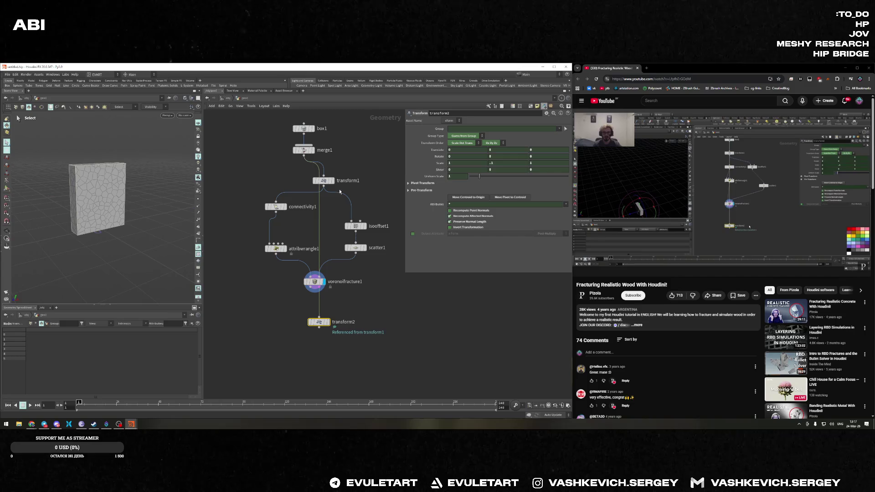
left_click(324, 181)
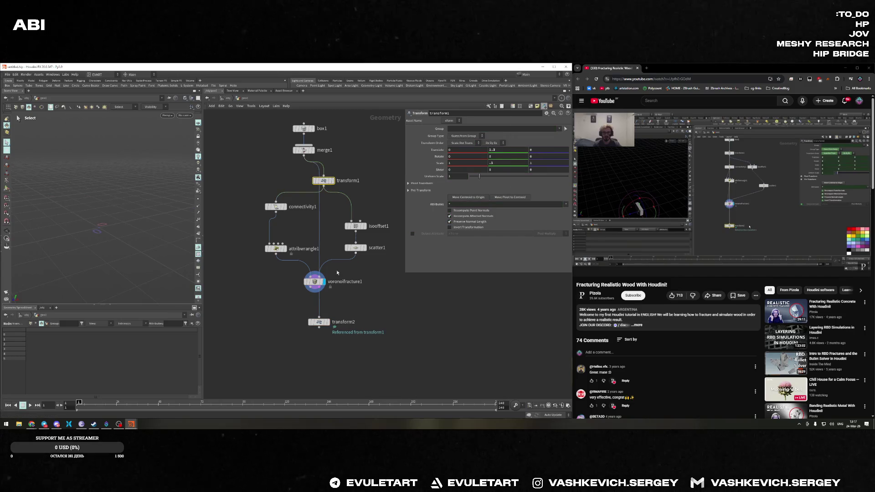
left_click(320, 322)
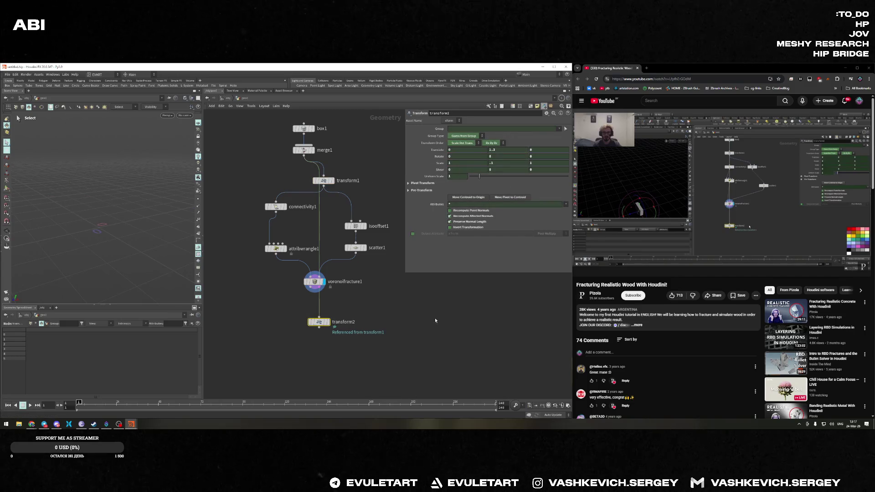
left_click(325, 180)
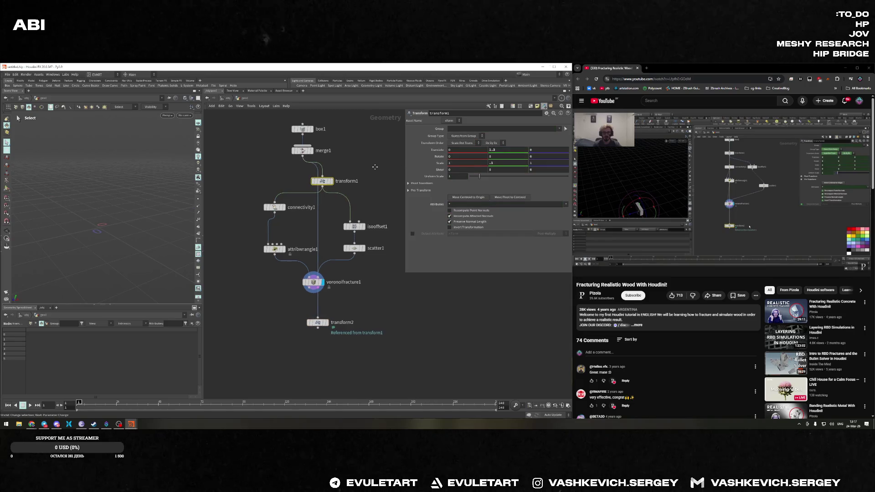
middle_click_drag(379, 175, 372, 179)
left_click_drag(312, 327, 348, 316)
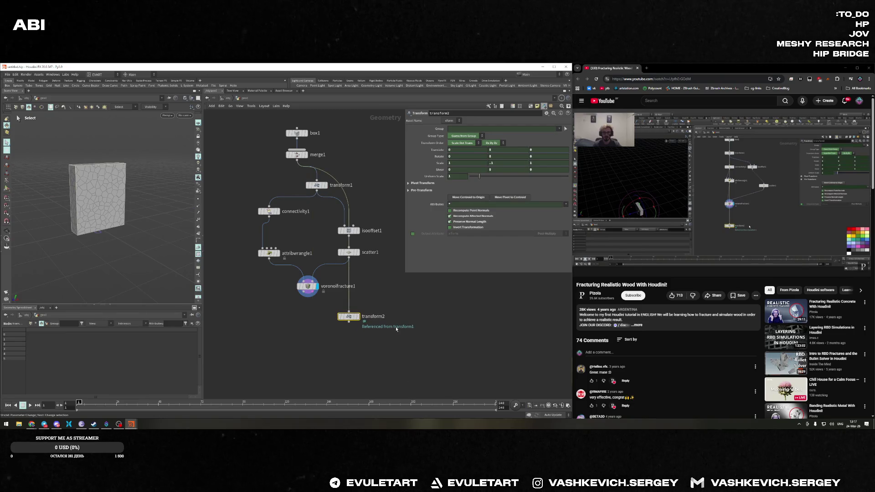
left_click(653, 179)
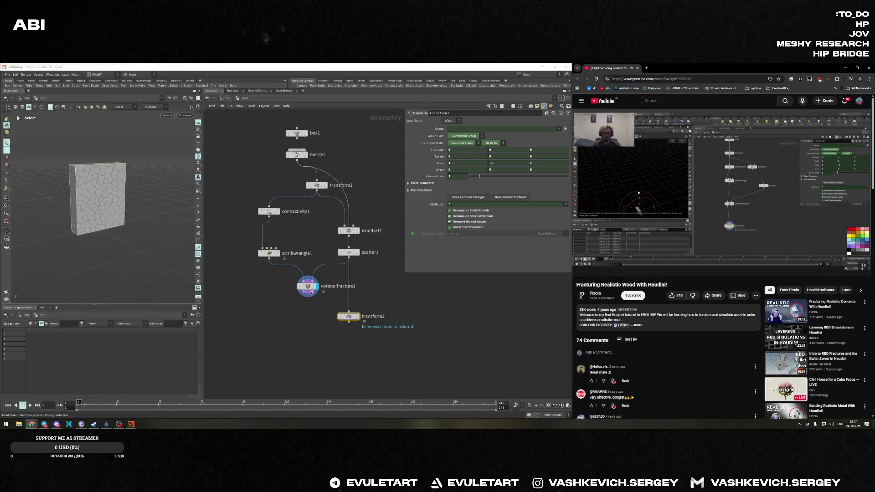
left_click_drag(348, 317, 308, 320)
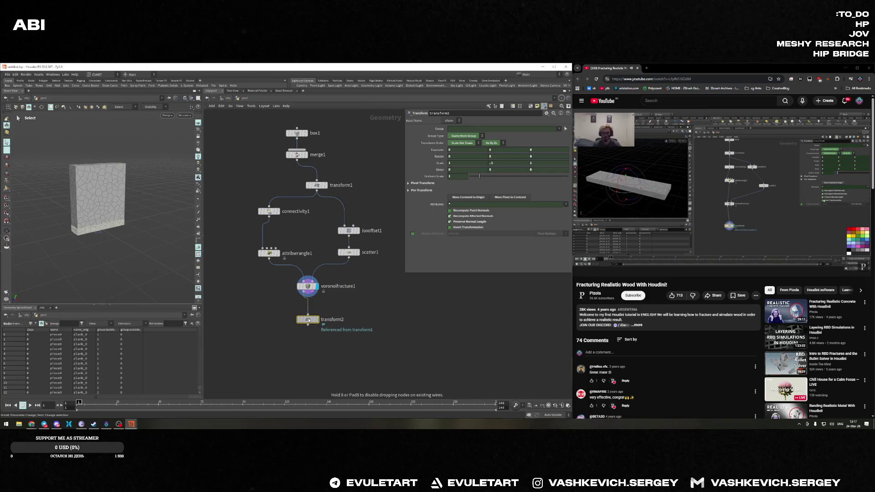
left_click(316, 320)
key("Escape")
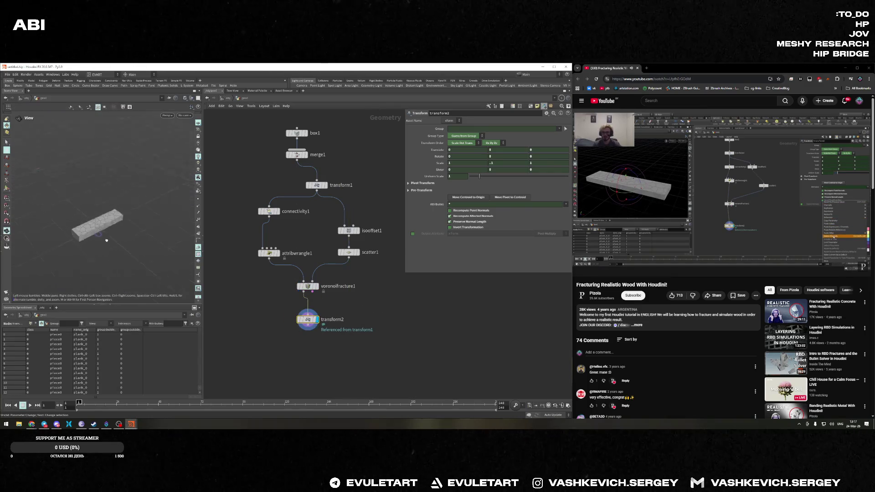
key("s")
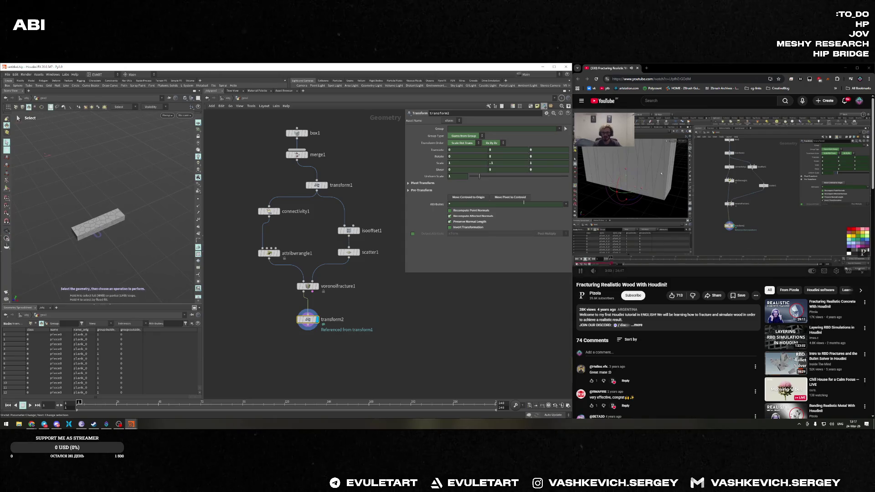
left_click(748, 221)
key("Left")
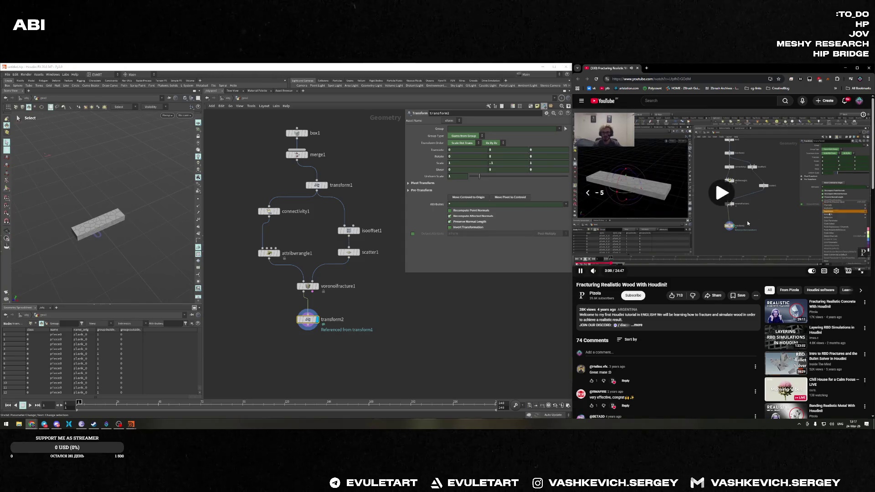
key("Left")
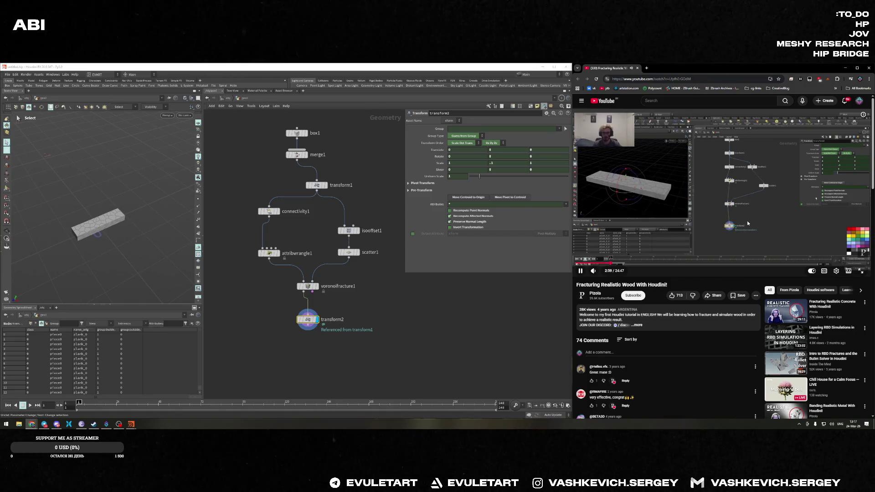
left_click(747, 220)
left_click(747, 220)
right_click(466, 230)
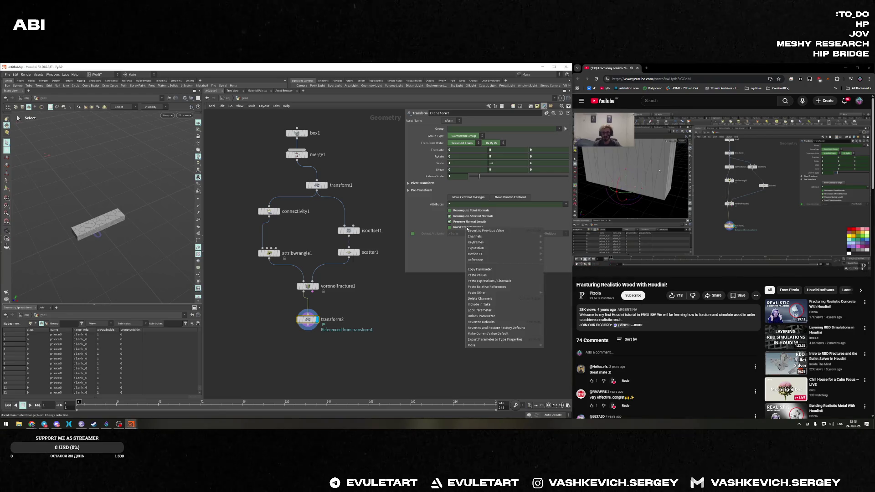
- Enable Invert Transformation on transform2 and orbit to inspect the upright plank wall
left_click(490, 299)
left_click(450, 227)
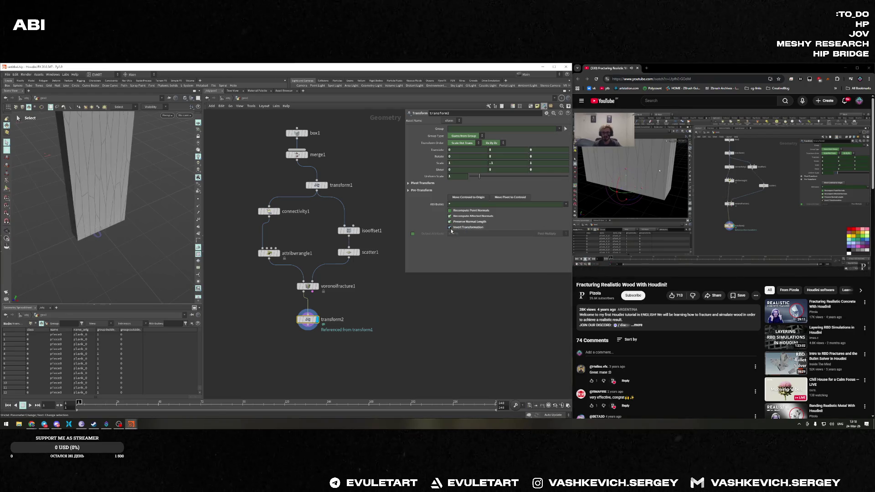
key("Escape")
mouse_move(103, 205)
left_mouse_down()
mouse_move(61, 188)
mouse_move(144, 223)
mouse_move(100, 211)
mouse_move(69, 216)
mouse_move(103, 217)
left_mouse_up()
key("s")
key("Escape")
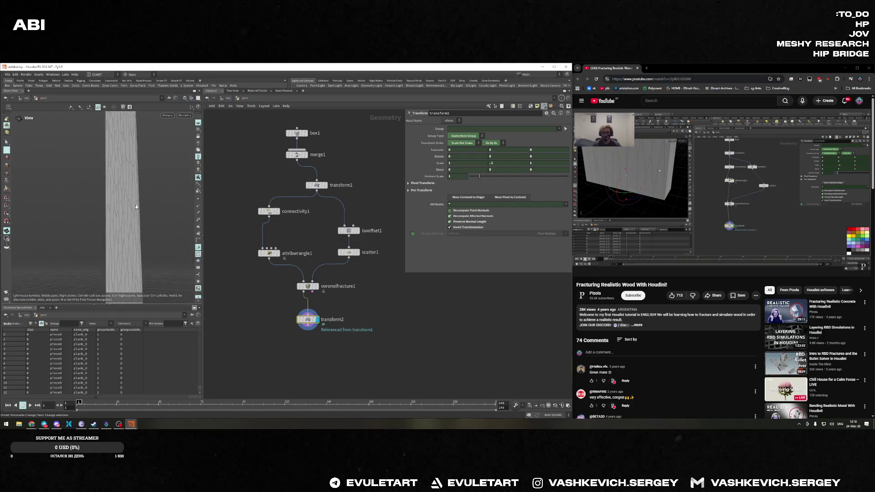
key("s")
left_click(269, 253)
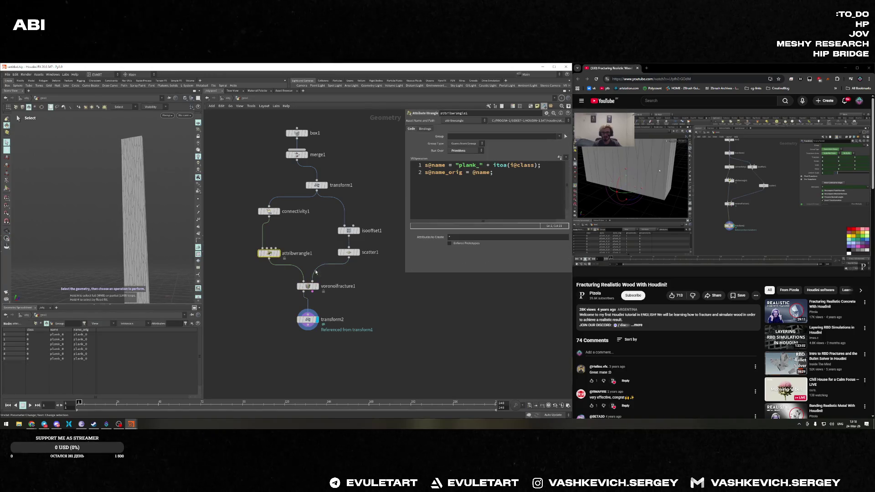
- Display attribwrangle1 then voronoifracture1 and orbit around the fractured wall
left_click(277, 253)
key("s")
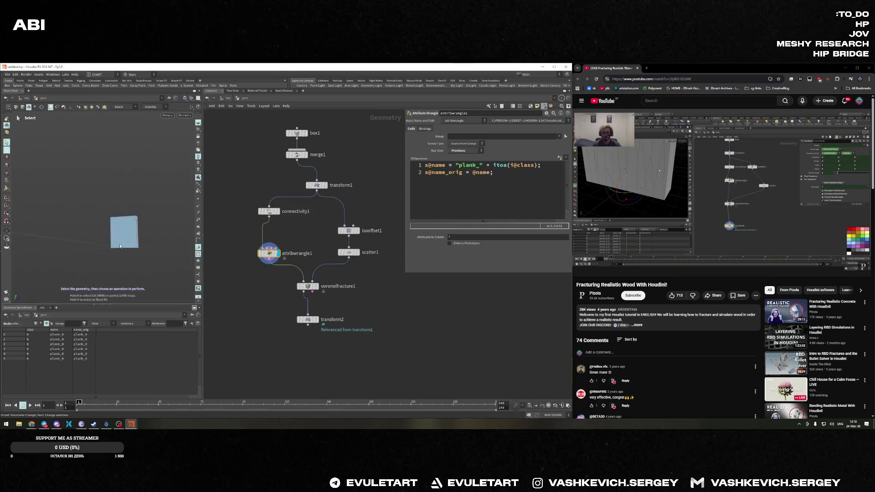
left_click(316, 286)
key("Escape")
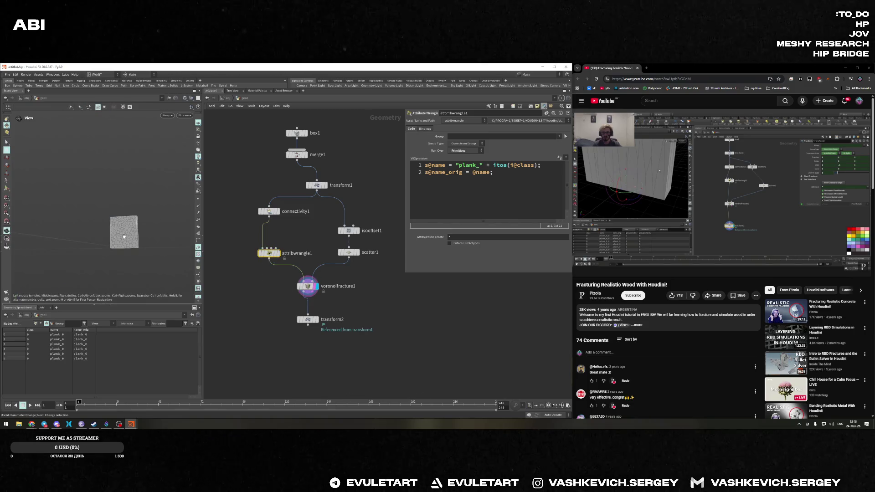
left_click_drag(103, 232, 130, 232)
key("s")
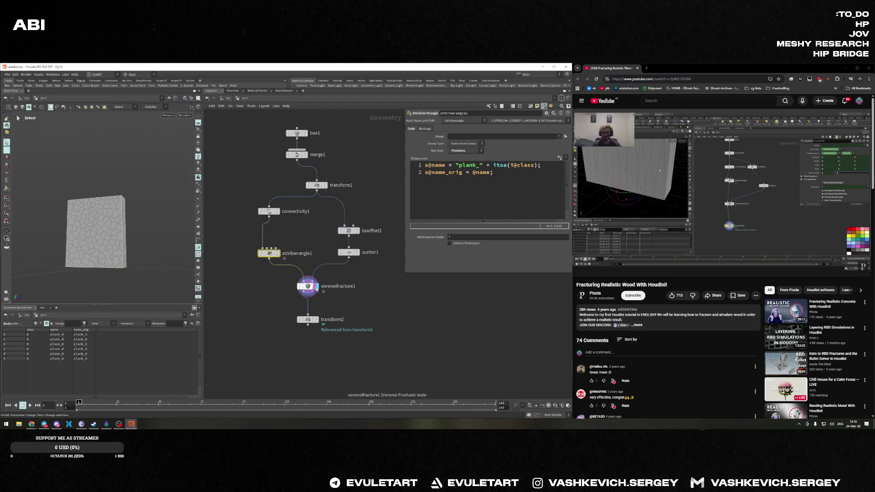
key("n")
key("Escape")
mouse_move(106, 229)
left_mouse_down()
mouse_move(59, 222)
mouse_move(103, 225)
left_mouse_up()
key("s")
- Display transform2 again and orbit to view the wooden column's full height
left_click(317, 320)
left_click_drag(166, 187, 109, 198, "alt")
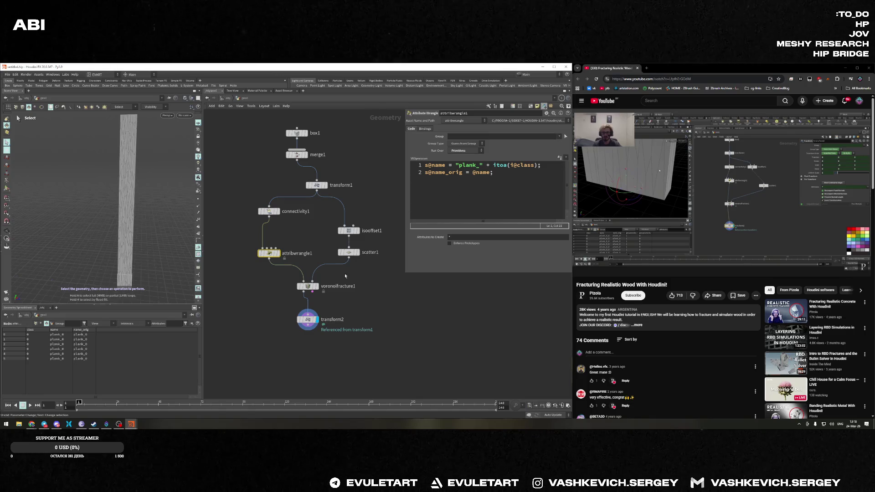
left_click(308, 320)
key("Escape")
mouse_move(157, 177)
left_mouse_down()
mouse_move(126, 168)
mouse_move(74, 191)
mouse_move(73, 152)
left_mouse_up()
key("s")
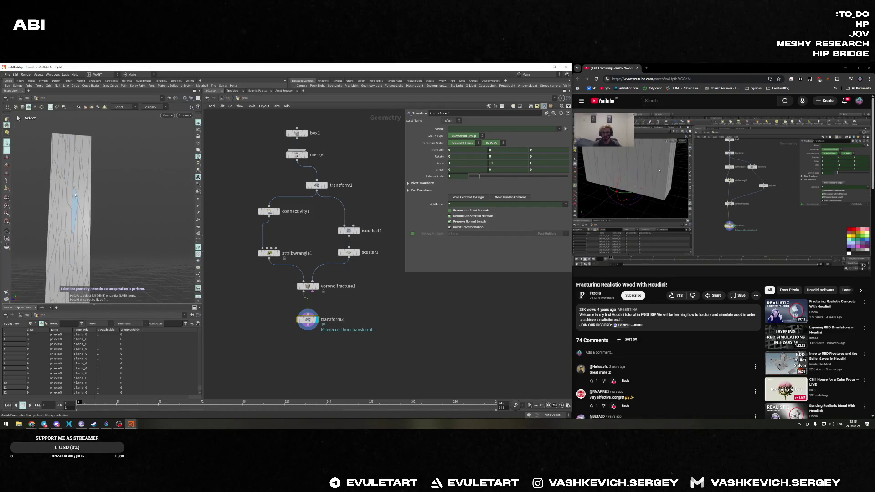
- Resume the tutorial and orbit out to see the whole column
left_click(615, 214)
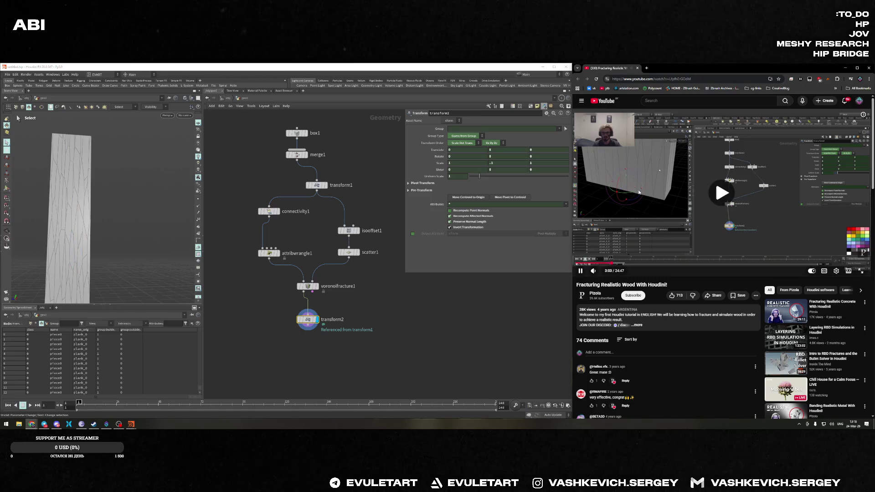
key("Escape")
mouse_move(130, 188)
left_mouse_down()
mouse_move(103, 231)
mouse_move(160, 241)
mouse_move(123, 232)
left_mouse_up()
key("s")
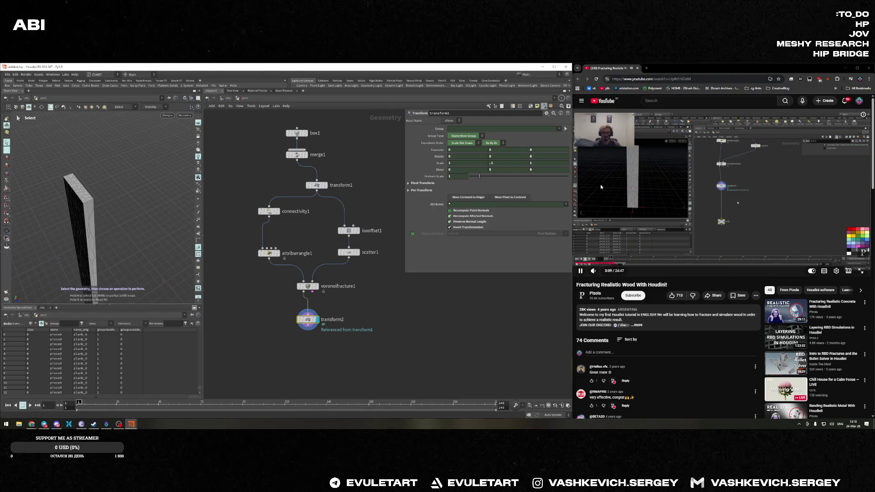
- Create null1 below transform2 and position it down-right, checking against the tutorial
key("Tab")
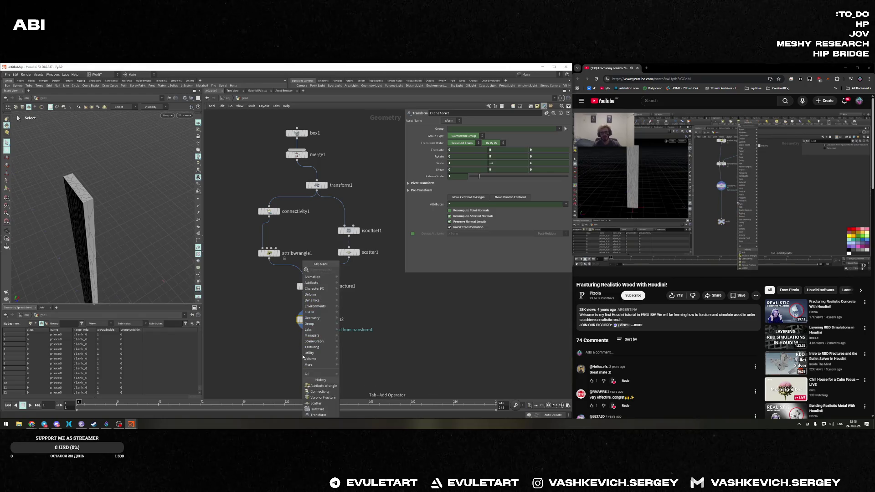
key("Return")
left_click(576, 258)
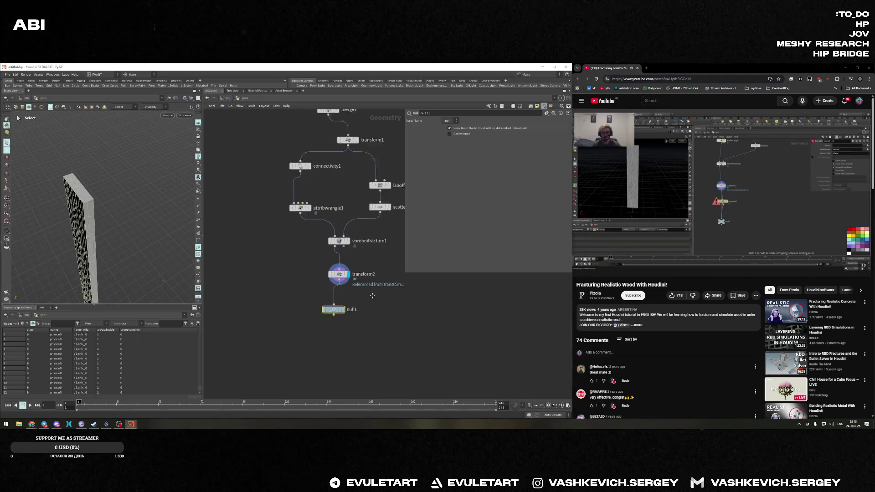
middle_click_drag(331, 353, 365, 281)
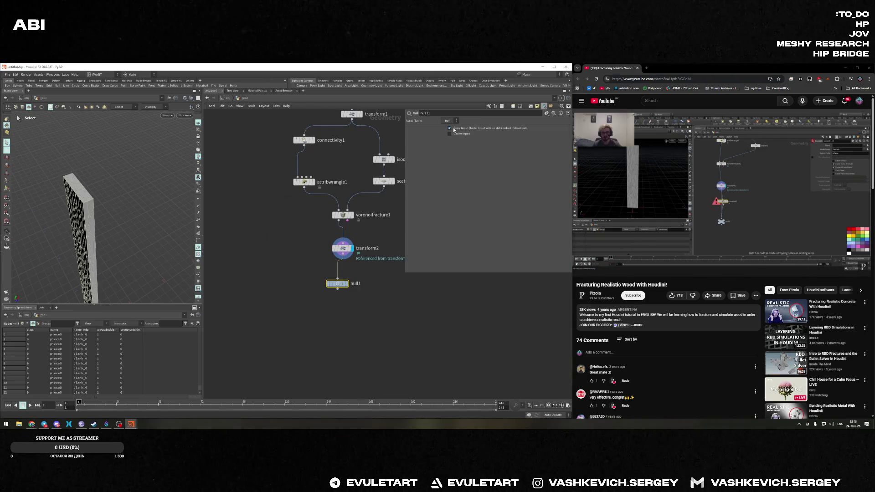
left_click(758, 226)
key("Left")
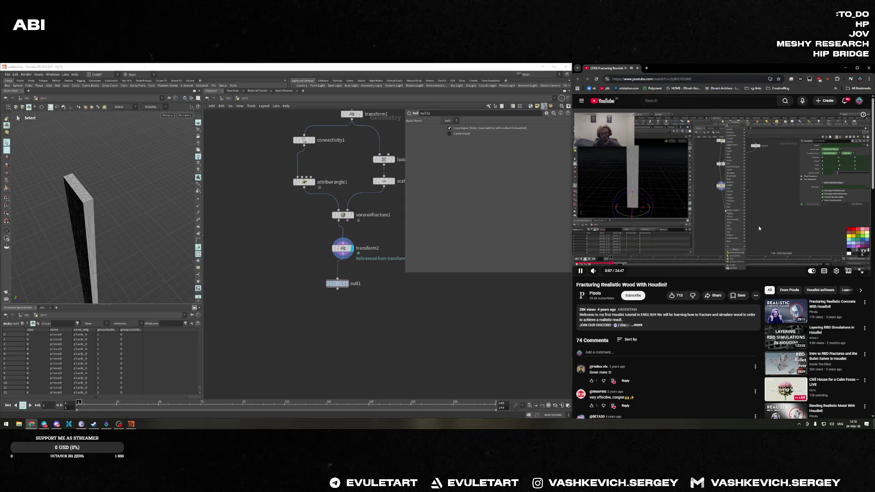
left_click(759, 228)
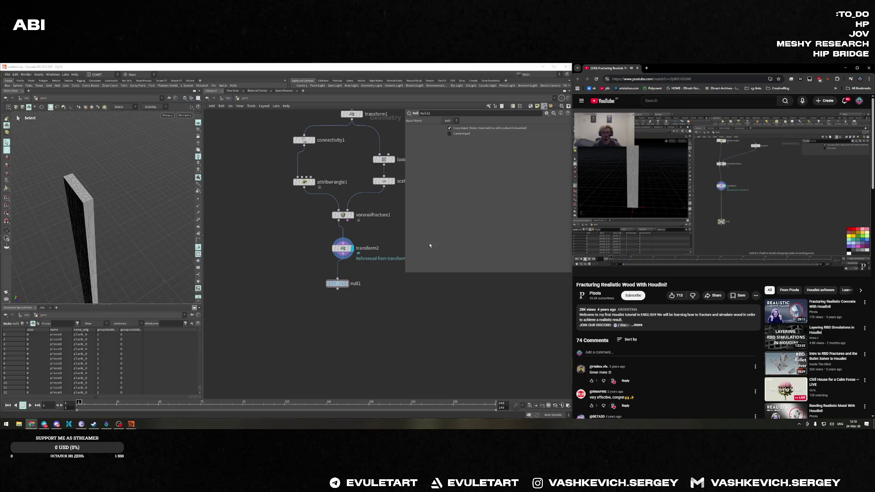
left_click_drag(338, 283, 403, 311)
mouse_move(769, 205)
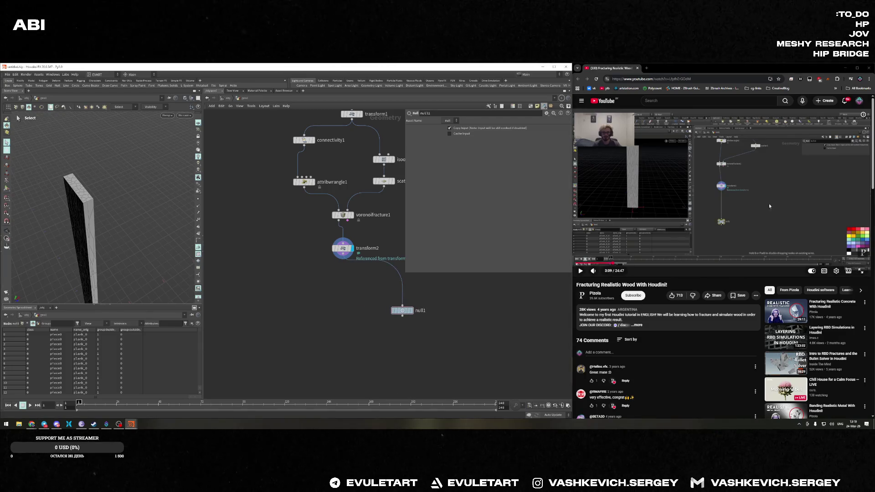
- Capture a screenshot of the node network and bring the browser back up
key("super+shift+s")
left_click_drag(566, 127, 270, 381)
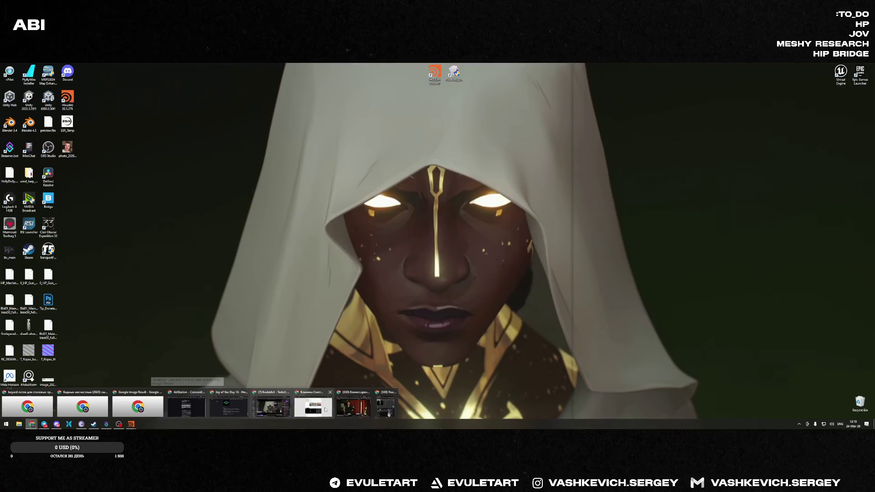
left_click(354, 407)
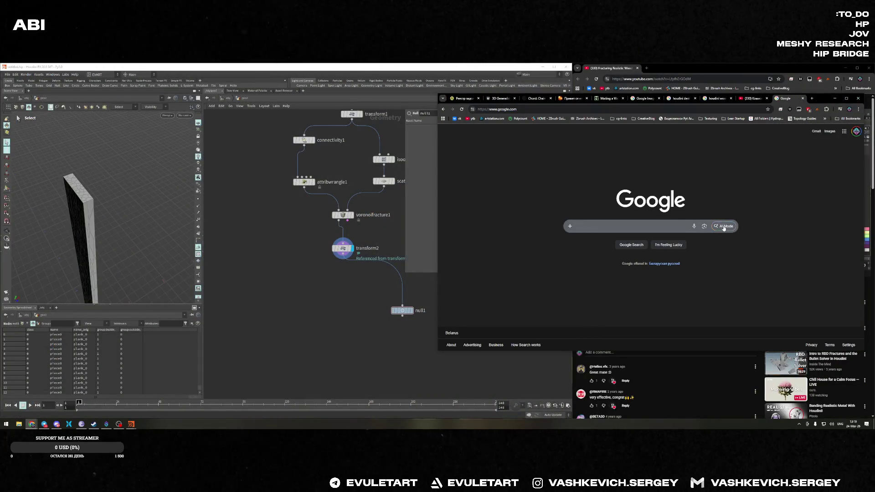
- Ask Google AI Mode with the screenshot why the tutorial's null looks like a cross
left_click(724, 226)
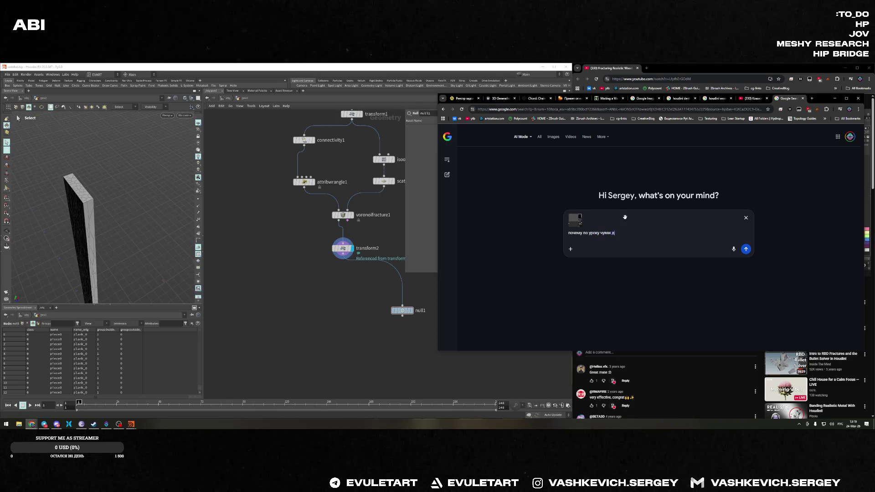
type("у него он кросс шейпом а у меня дерьмо какое то")
key("Return")
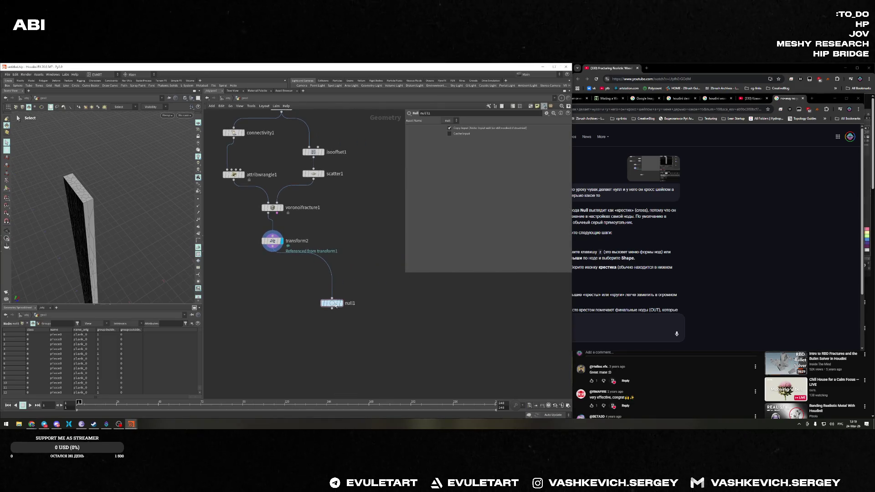
- Inspect null1's node options and info window while comparing with the AI answer
right_click(333, 304)
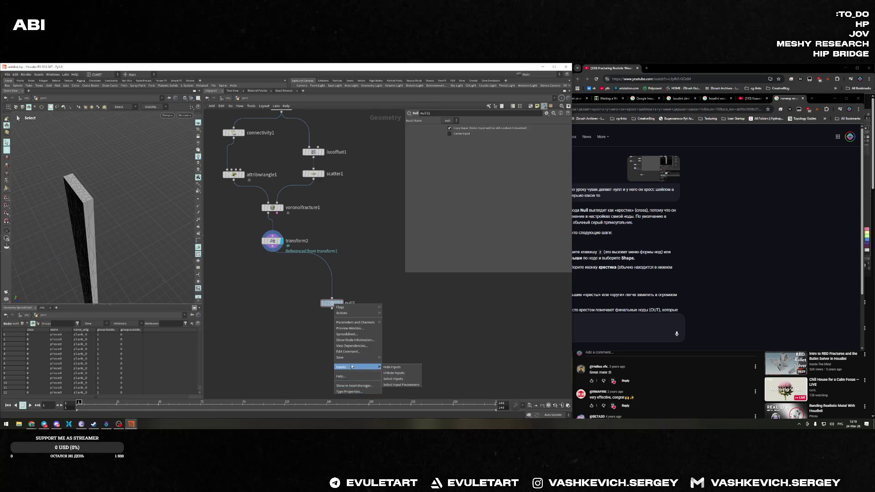
left_click(662, 245)
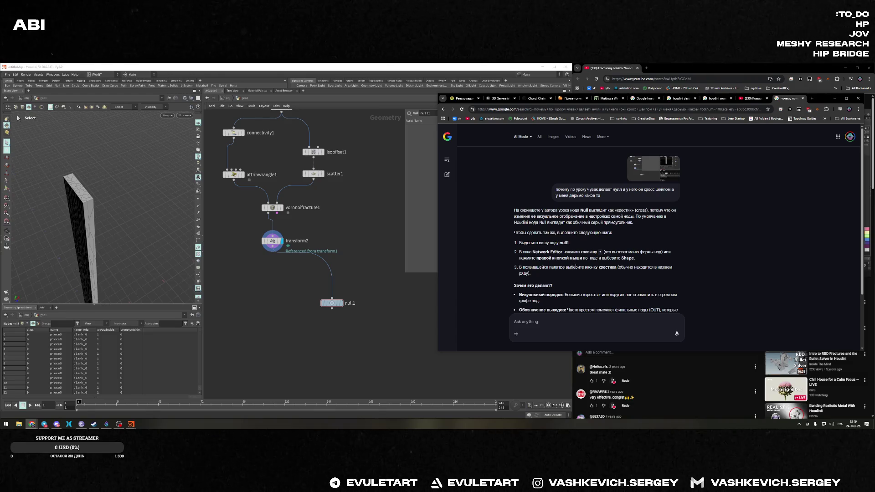
scroll(534, 267, "down", 1)
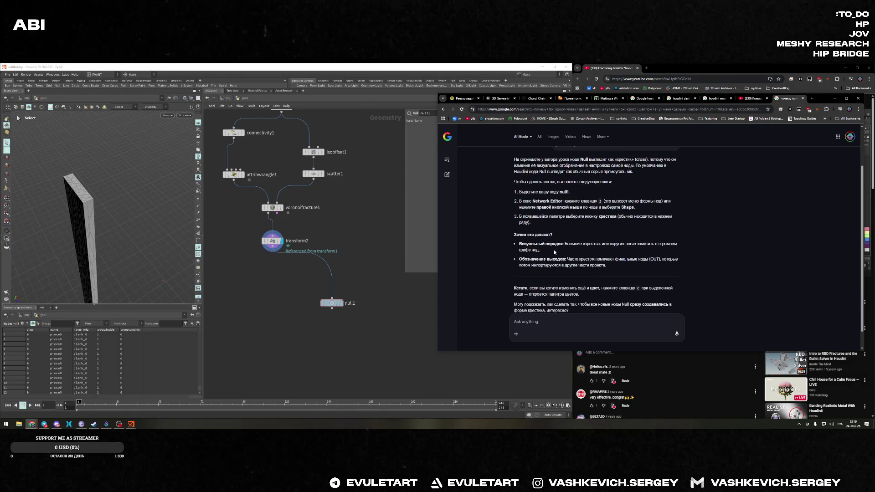
scroll(554, 252, "down", 1)
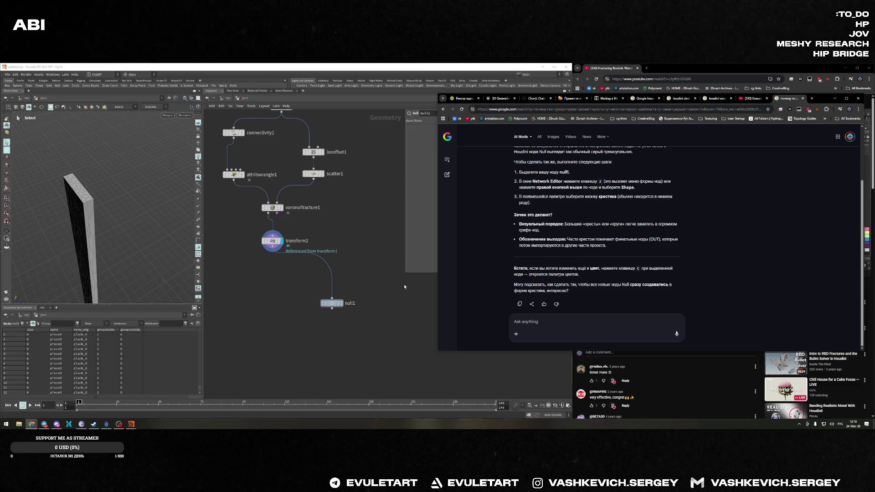
right_click(332, 302)
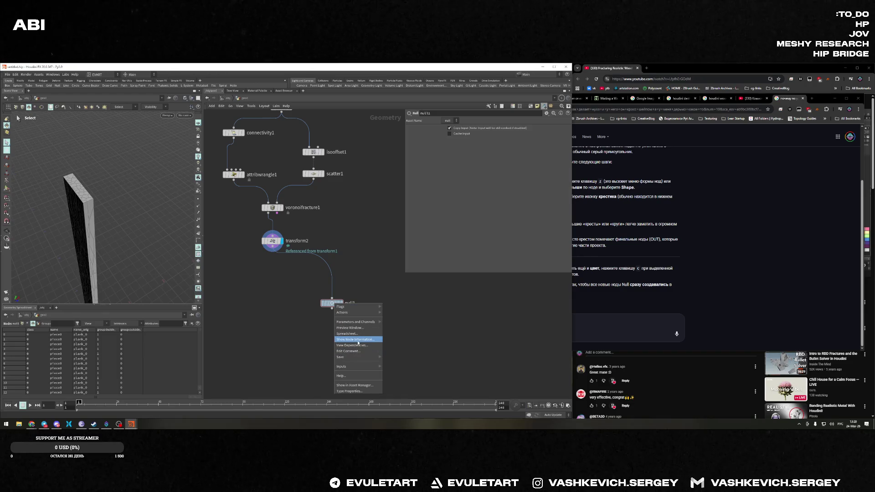
left_click(357, 340)
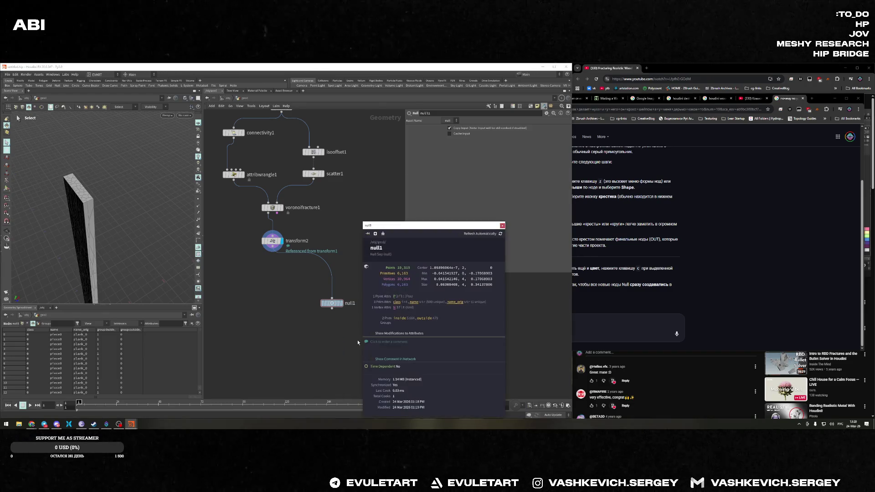
left_click_drag(435, 226, 451, 171)
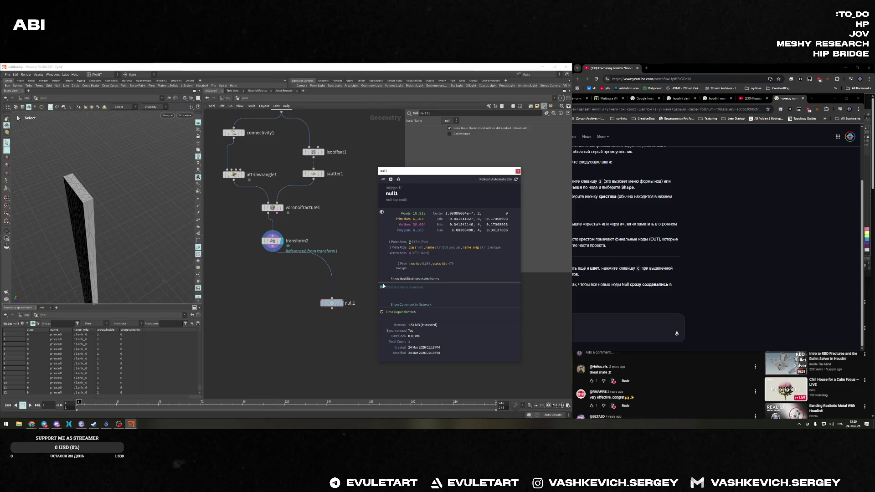
right_click(330, 305)
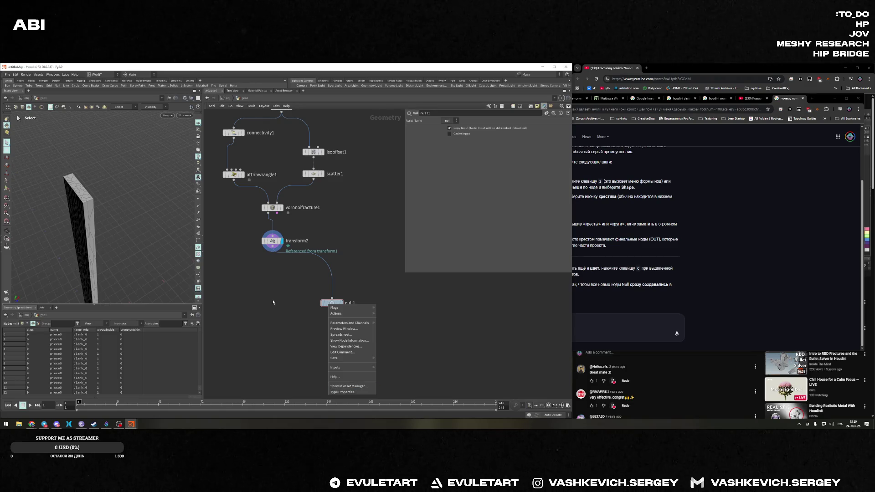
middle_click_drag(314, 310, 325, 302)
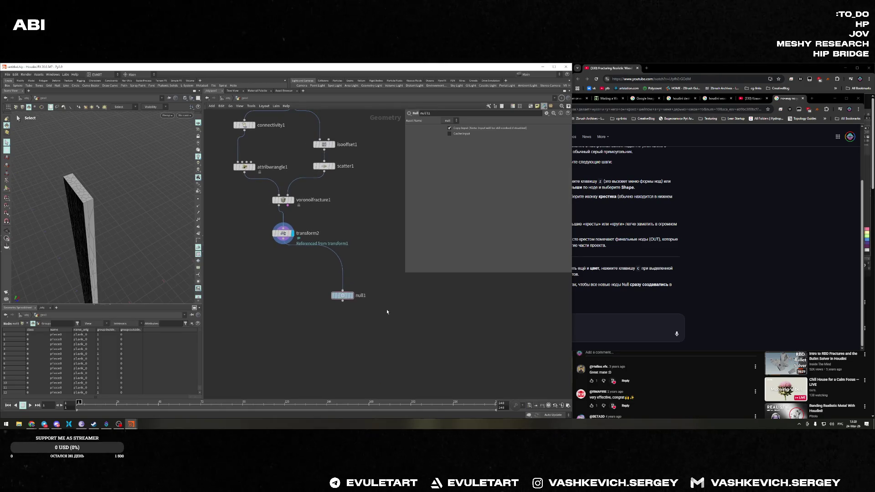
- Bring up the network Display Options and make null1 the displayed node
key("d")
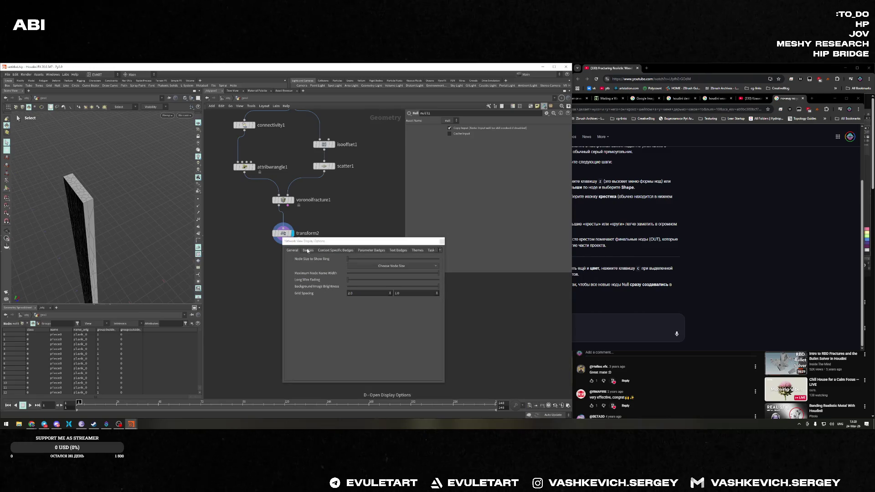
left_click_drag(363, 240, 224, 157)
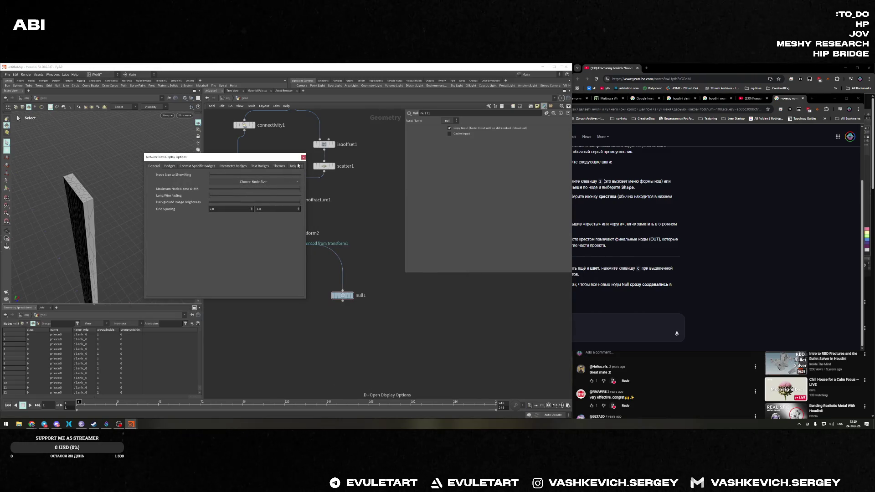
middle_click_drag(342, 226, 346, 231)
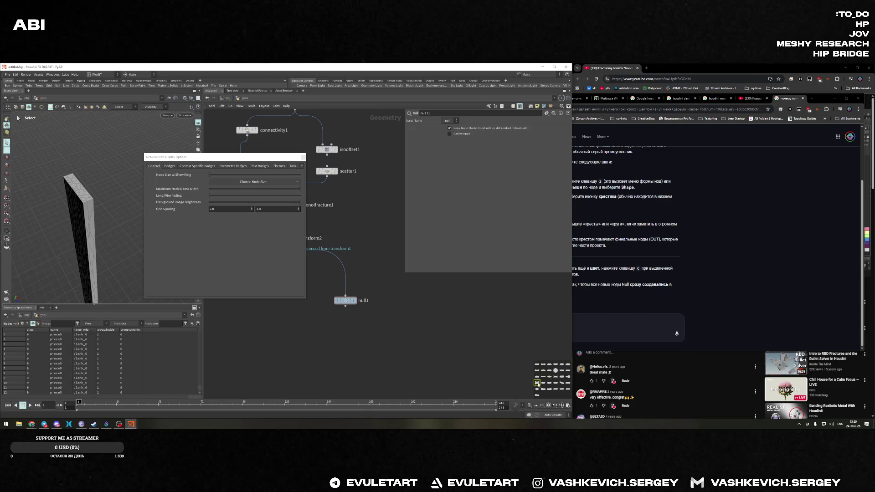
left_click(346, 300)
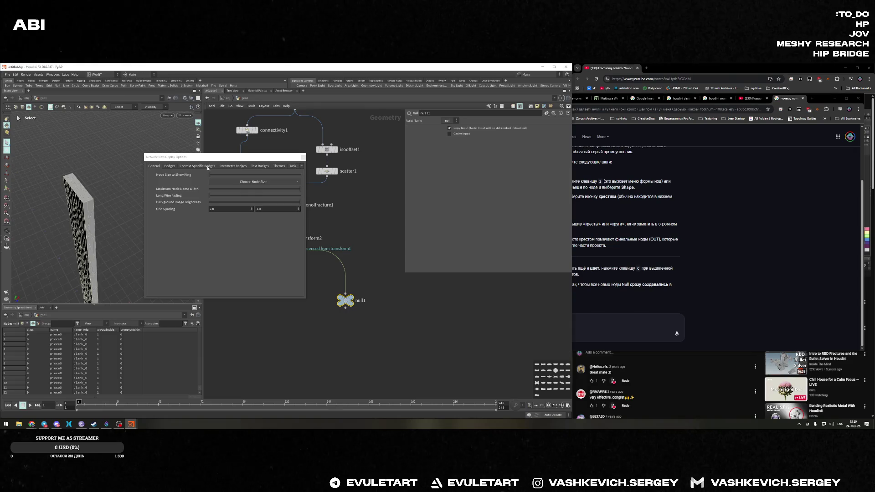
- Browse the badge and context-specific badge display option pages, then close them
left_click(193, 167)
left_click(194, 167)
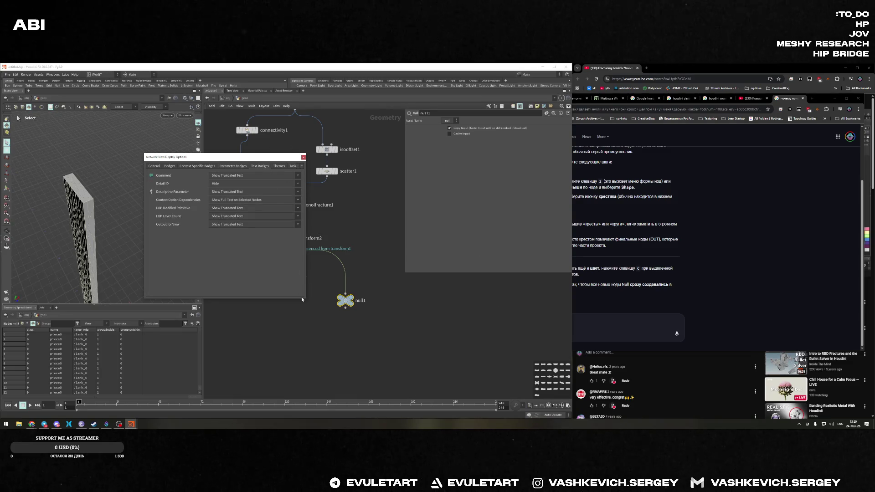
left_click_drag(306, 298, 398, 338)
left_click(298, 166)
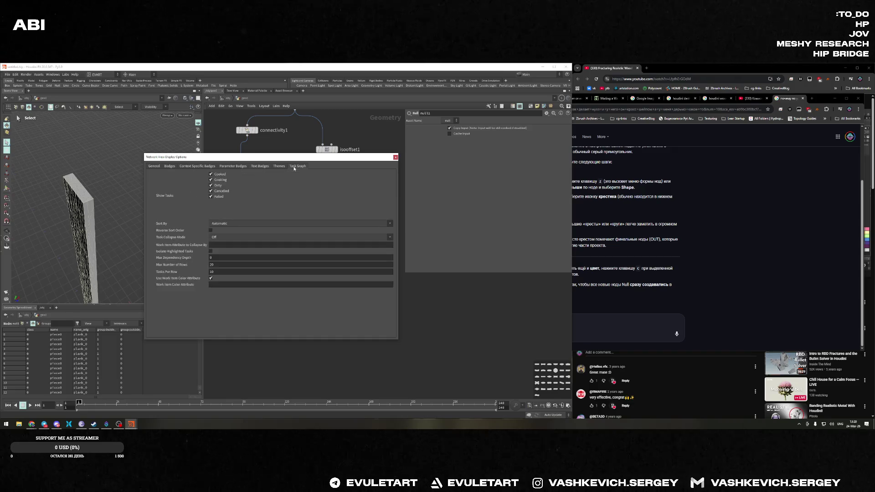
left_click(395, 158)
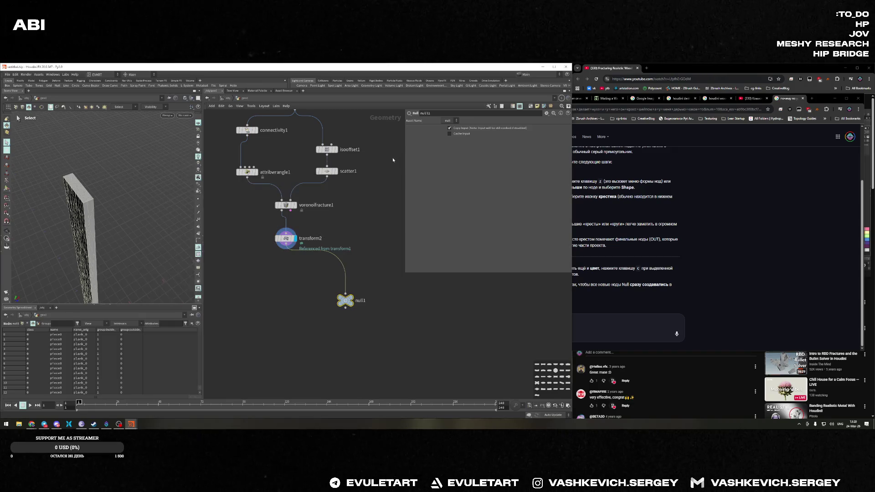
- Check the network View options, dismiss without changes, and return to the AI chat
left_click(248, 105)
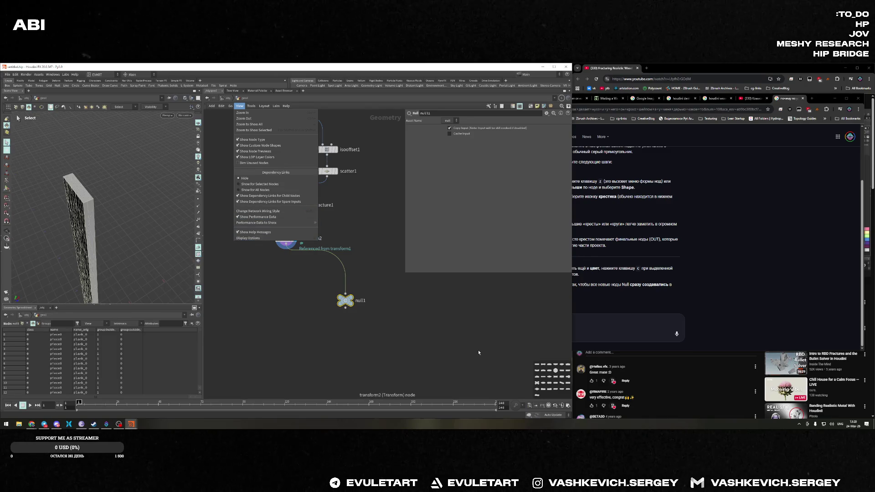
left_click(451, 288)
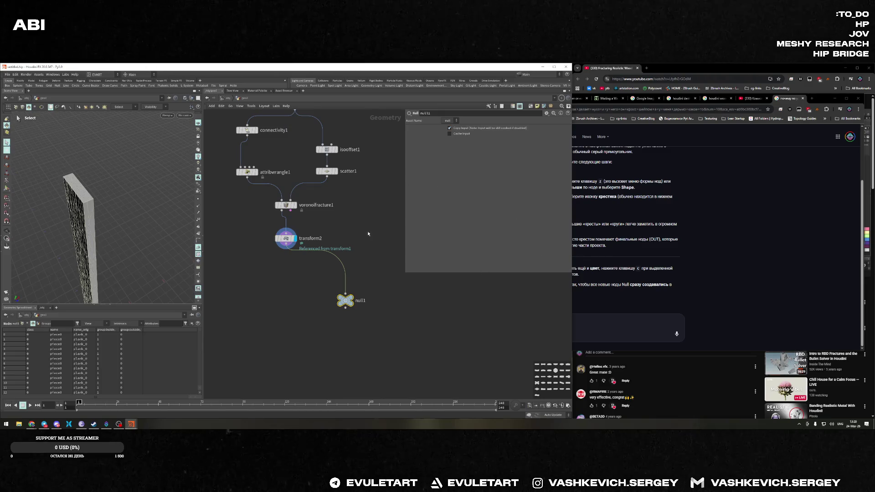
left_click(713, 347)
type("я знаю как изменить цве")
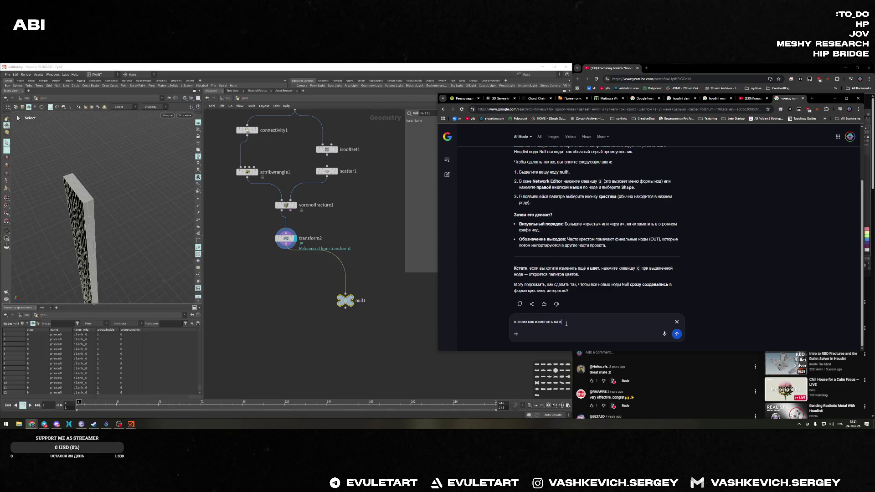
type("п. а как сделать что бы при создании нода сразу была с нужным мне")
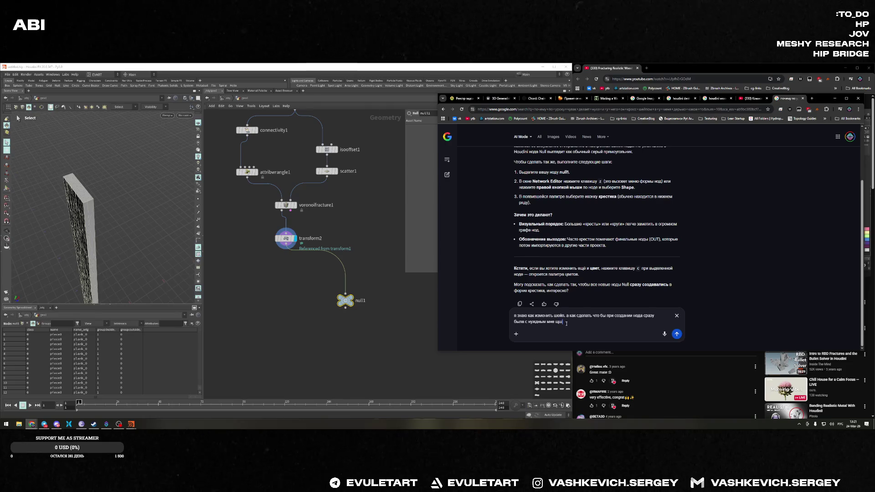
type("шейпом")
- Send the question about default node shapes and glance at null1's options in Houdini
key("Return")
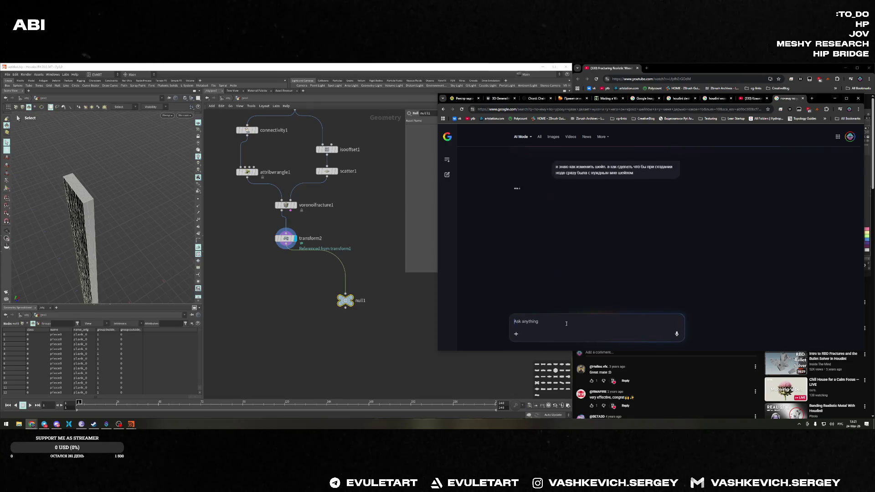
left_click(308, 293)
right_click(347, 301)
key("Escape")
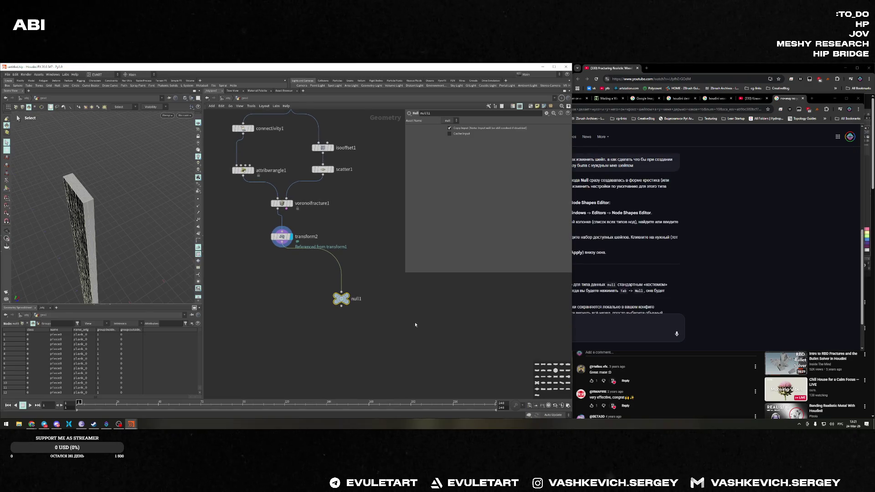
- Colour null1 black, move it under transform2 and lay out all nodes vertically
key("c")
left_click(537, 395)
scroll(365, 299, "down", 1)
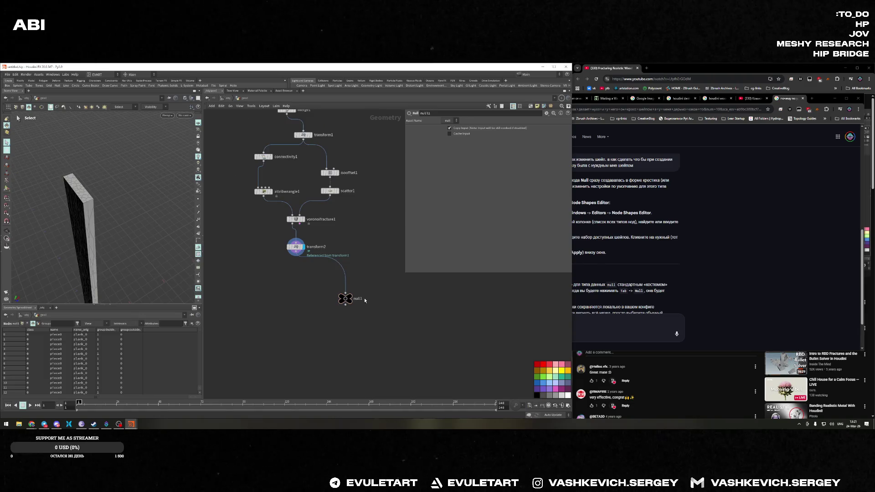
left_click_drag(346, 299, 296, 298)
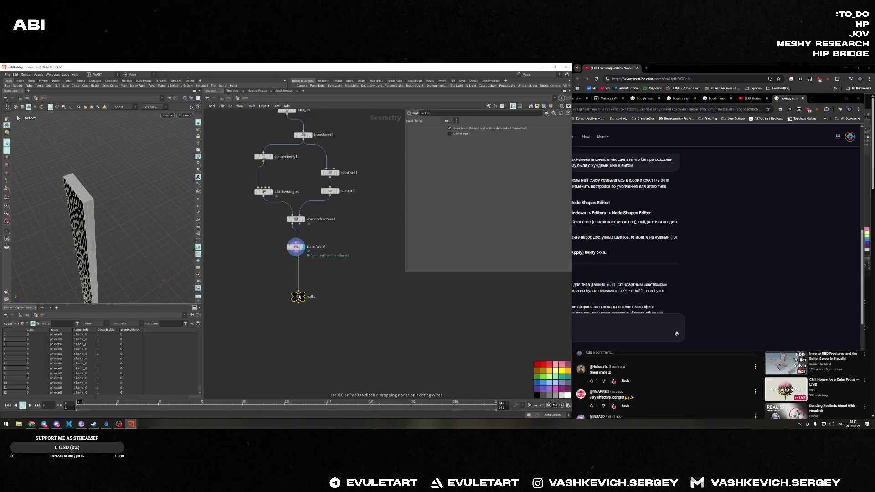
scroll(346, 183, "down", 2)
key("ctrl+a")
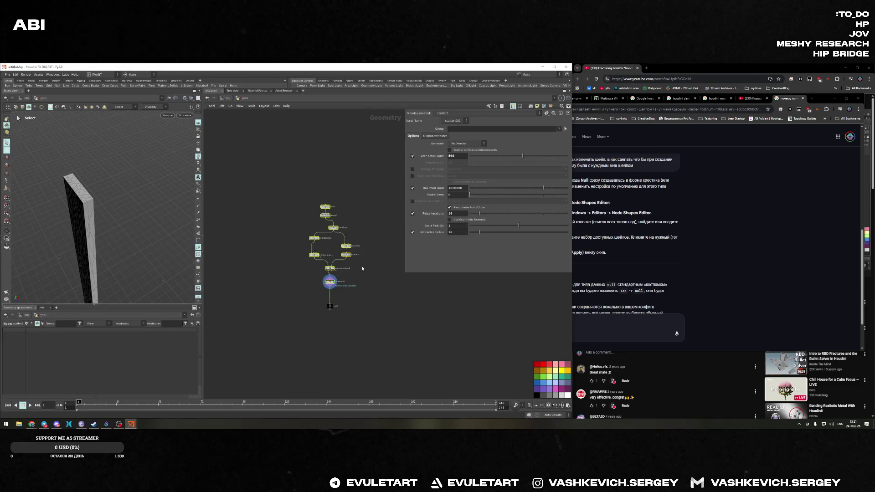
key("shift+l")
left_click(332, 298)
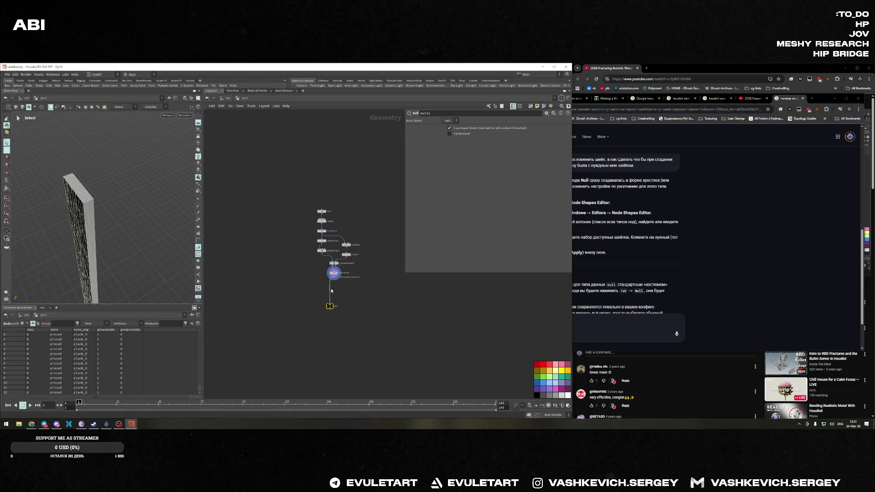
- Consult the AI answer, re-centre the network, shrink the parameter pane, and return to the answer
key("alt+Tab")
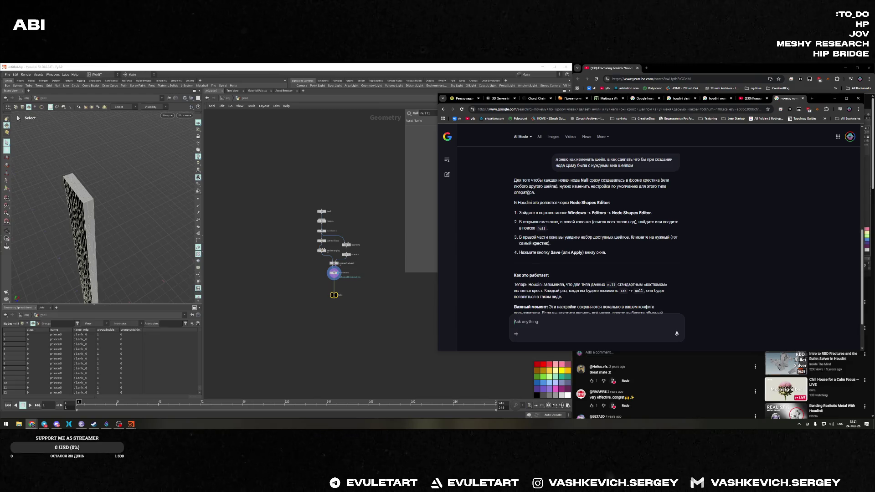
left_click(413, 220)
key("h")
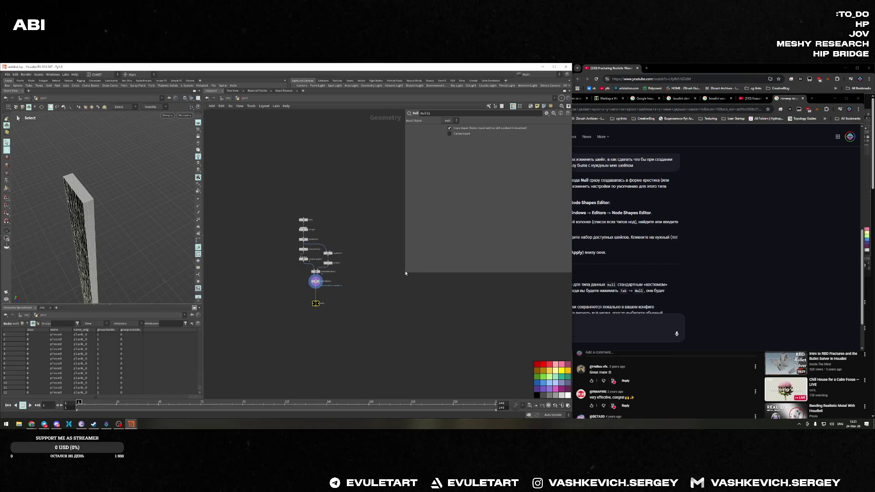
left_click_drag(405, 273, 451, 242)
left_click(715, 213)
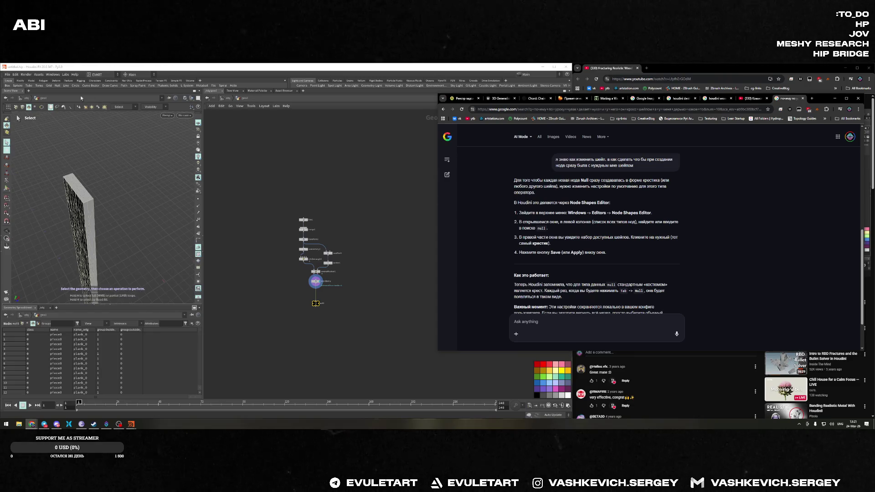
- Open Houdini's Windows menu to look for the Node Shapes Editor
left_click(53, 74)
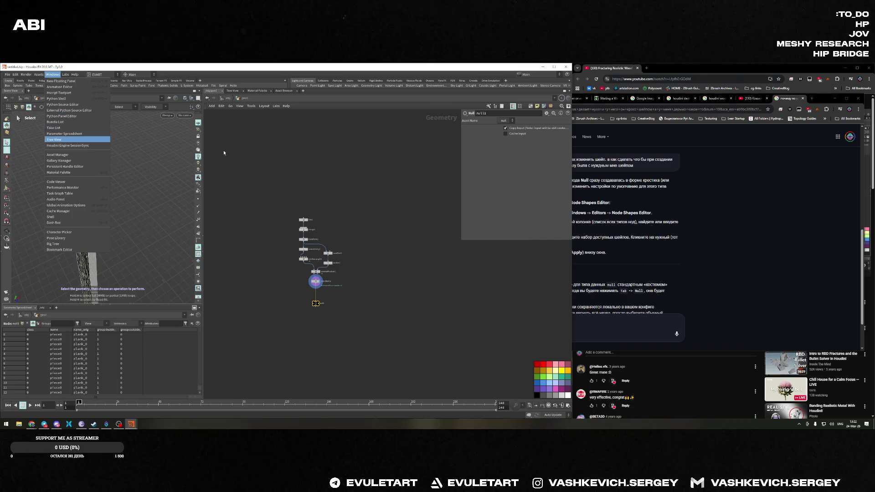
- Review the AI answer, then apply changes in Edit > Preferences > Network Editor
left_click(577, 216)
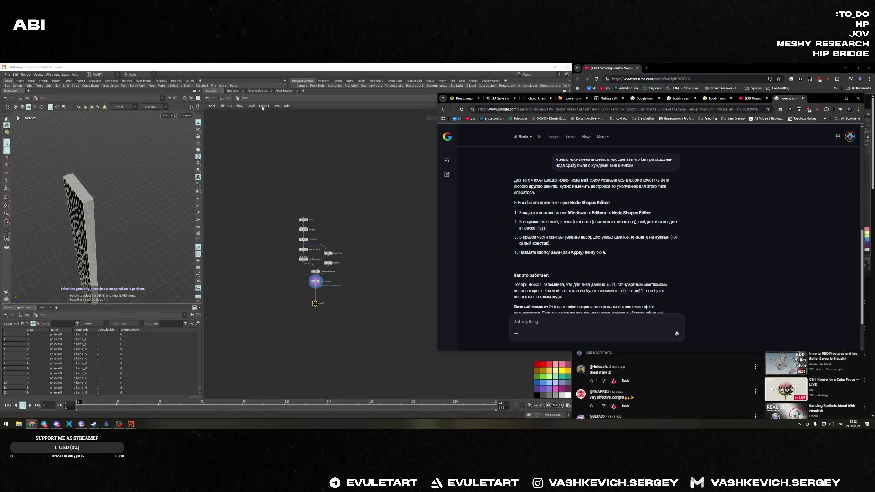
left_click(56, 75)
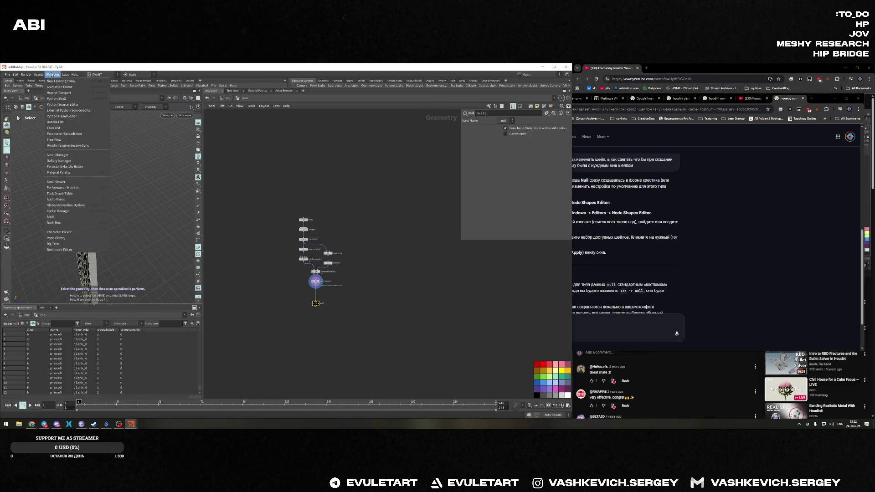
left_click(54, 75)
left_click(15, 75)
mouse_move(30, 124)
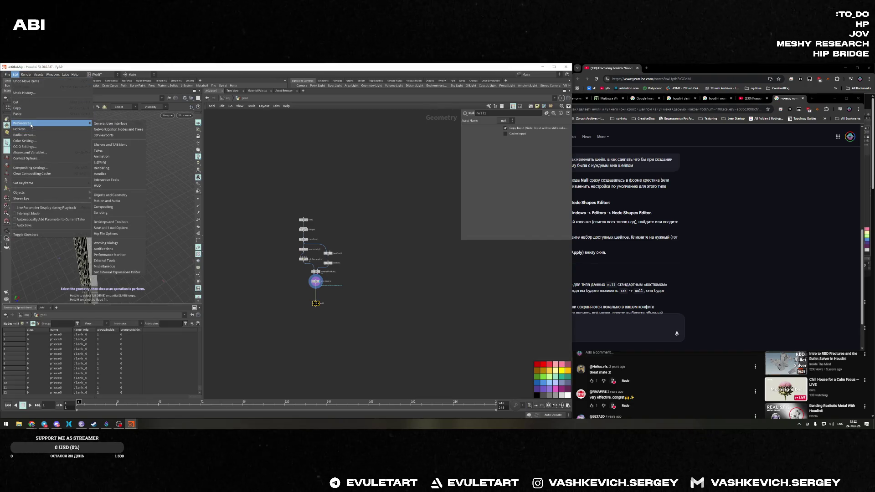
left_click(116, 130)
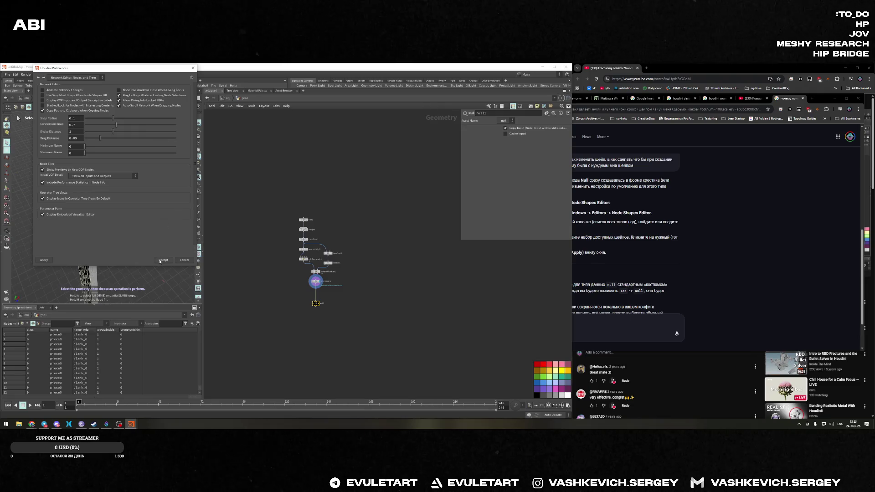
left_click(44, 259)
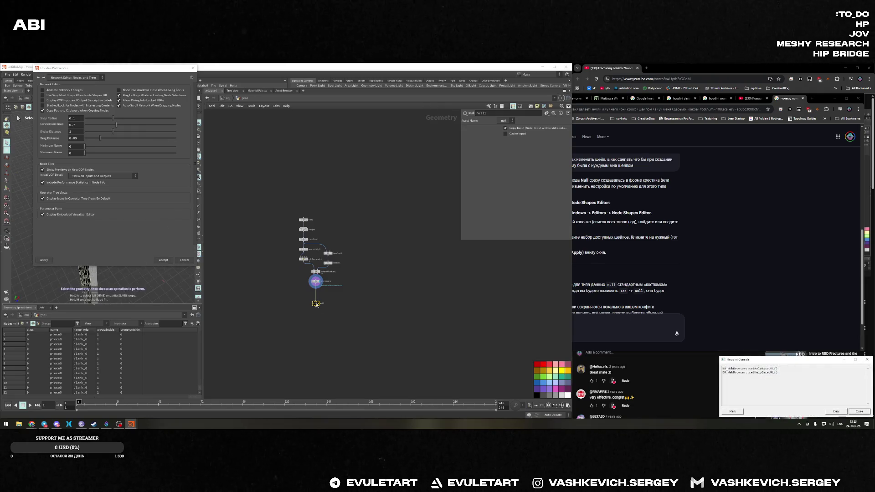
scroll(317, 318, "up", 2)
- Cancel a stray node placement, remove the extra null, close Preferences and undo moving null1
key("Tab")
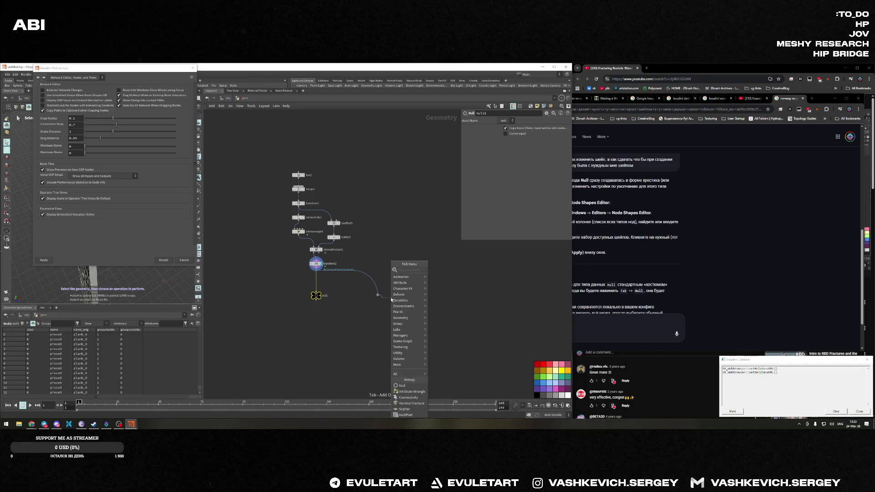
type("nu")
key("Escape")
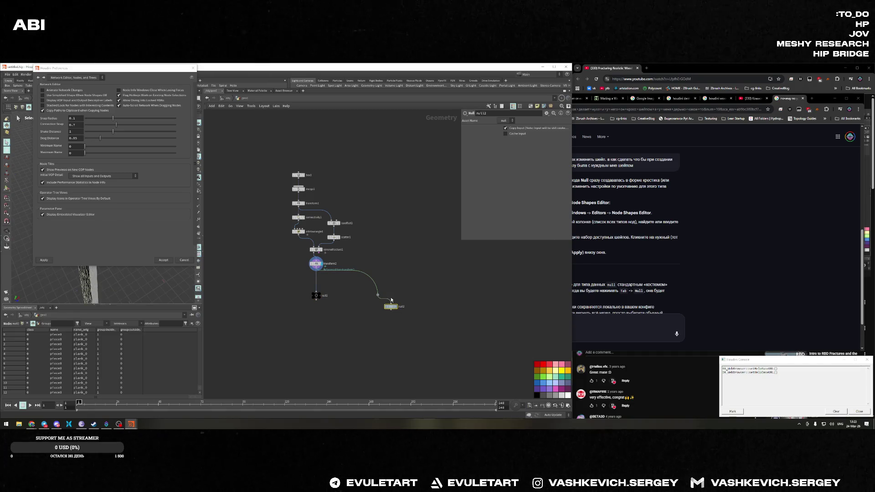
key("Escape")
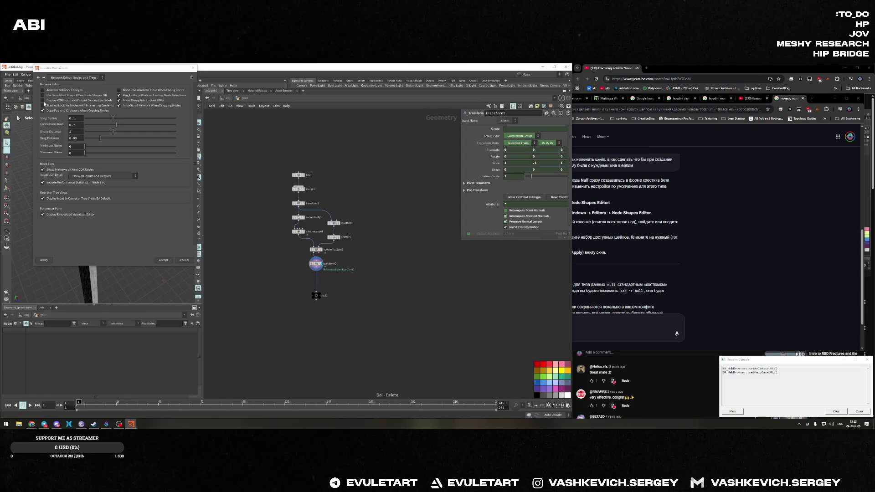
left_click(17, 119)
left_click_drag(310, 298, 282, 318)
key("ctrl+z")
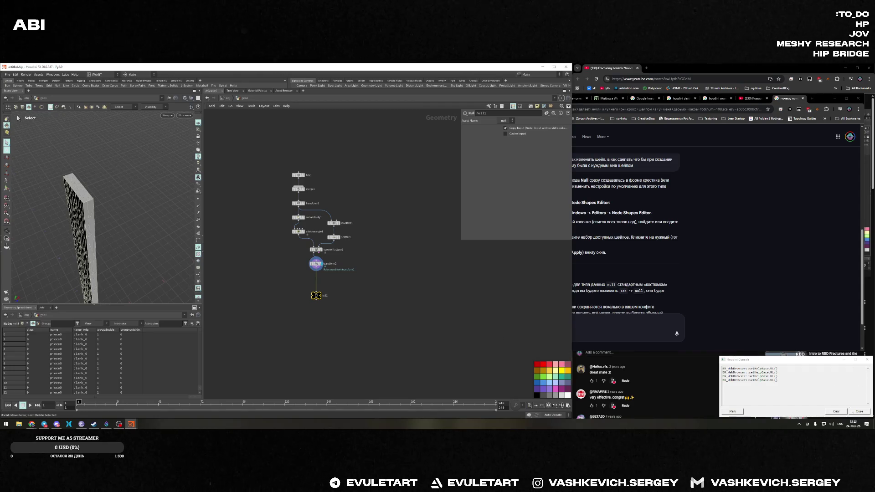
- Close the Houdini Console, review the AI Mode answer, then bring up Houdini's Windows menu
left_click(687, 310)
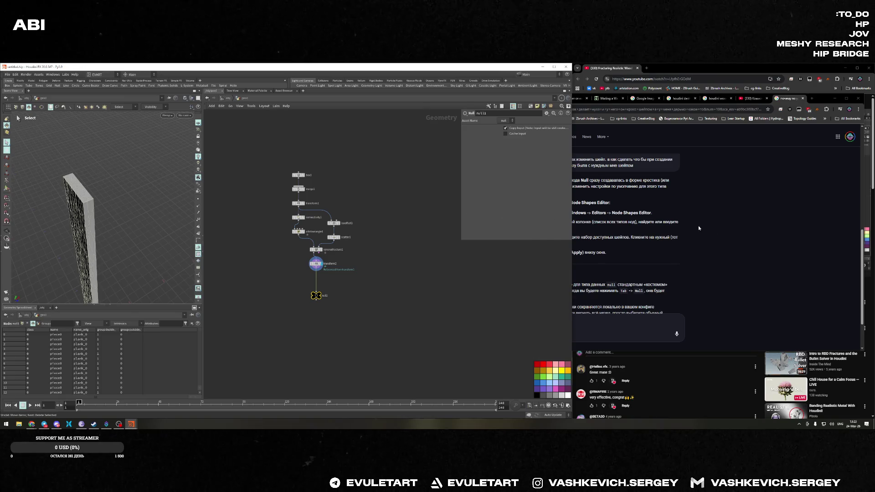
left_click(604, 274)
scroll(576, 274, "down", 2)
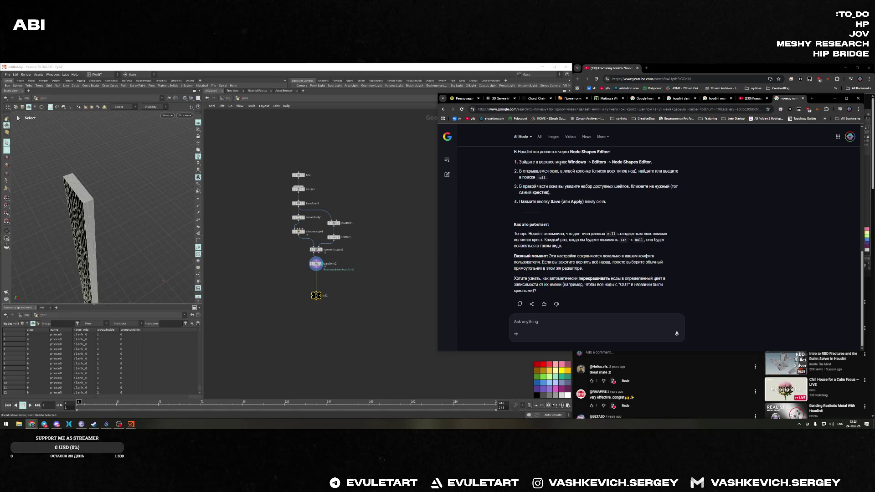
left_click(63, 74)
left_click(53, 74)
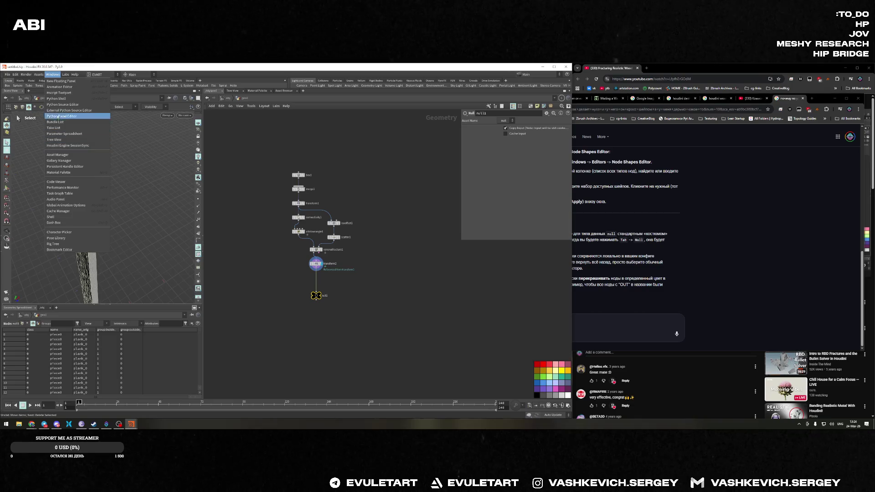
- Check the Network Editor preferences, close them unchanged, and return to the AI Mode chat
left_click(39, 74)
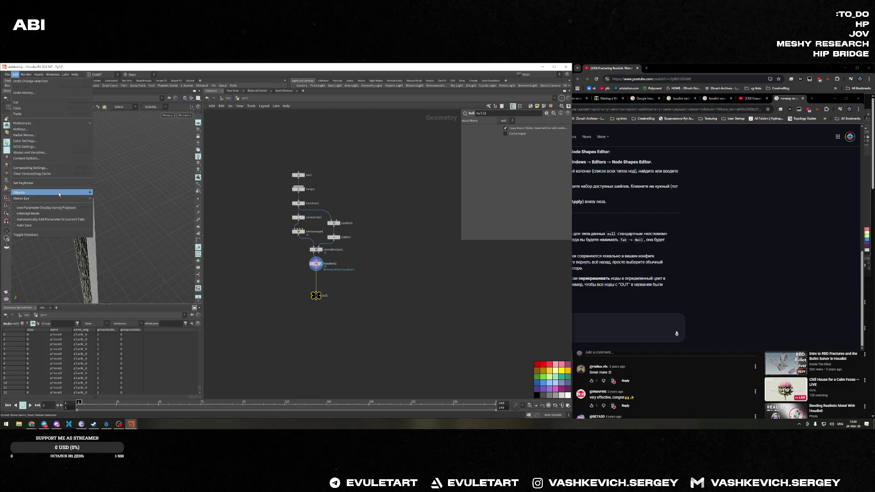
mouse_move(23, 123)
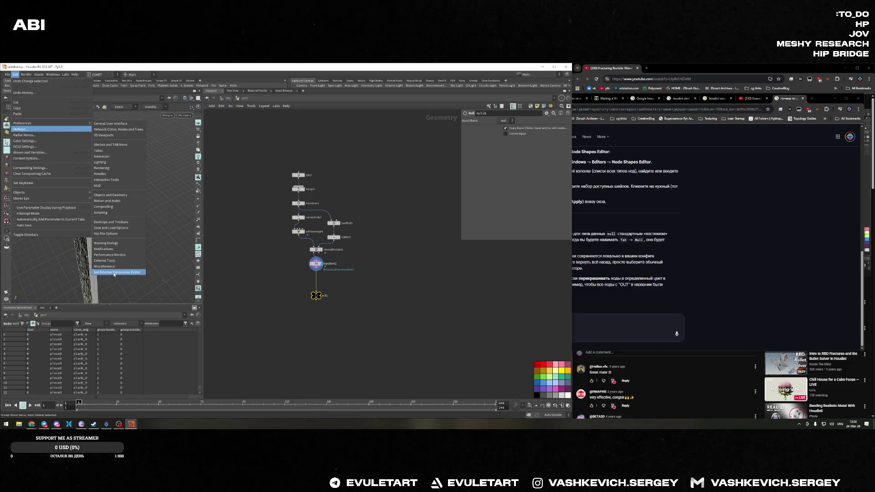
left_click(124, 130)
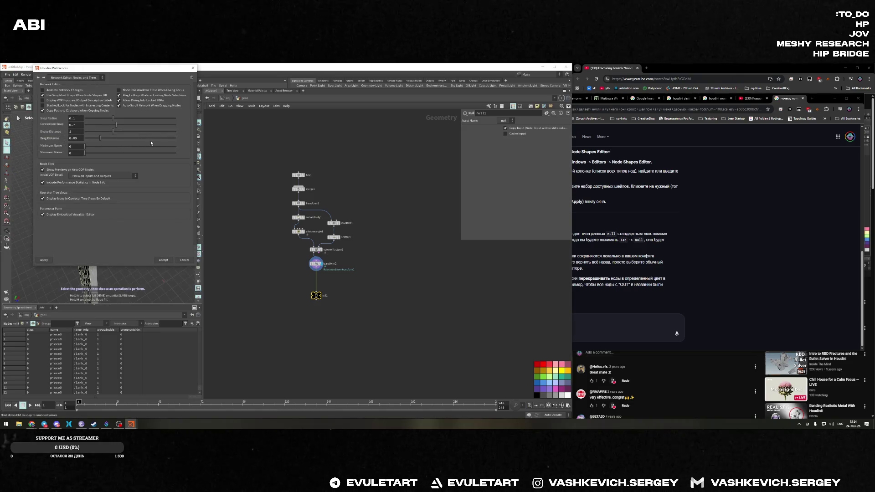
left_click(193, 68)
left_click(671, 217)
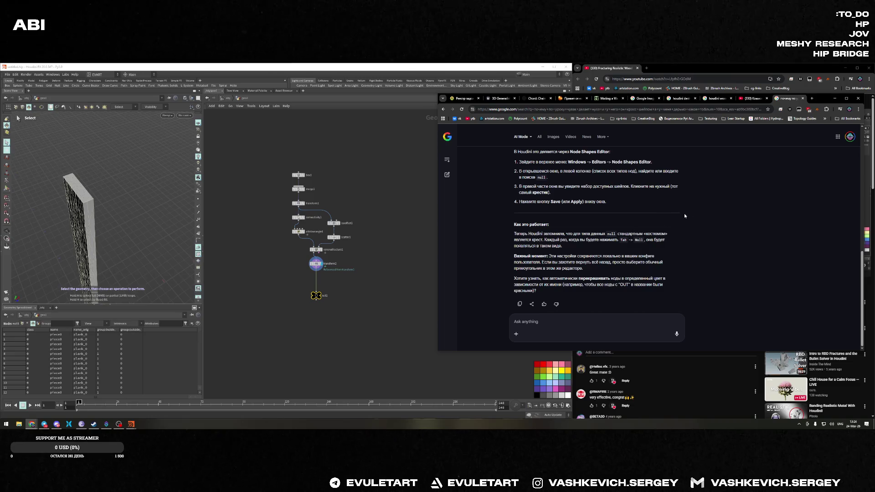
- Snip the Windows > Editors line, paste it with a Houdini 20.0 note into AI Mode, send it, and return to Houdini
key("super+shift+s")
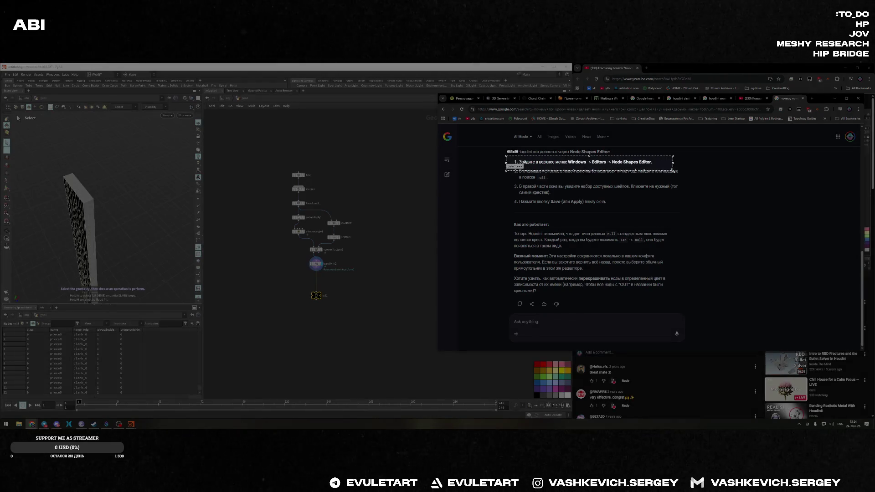
left_click_drag(512, 157, 654, 171)
left_click(574, 320)
key("ctrl+v")
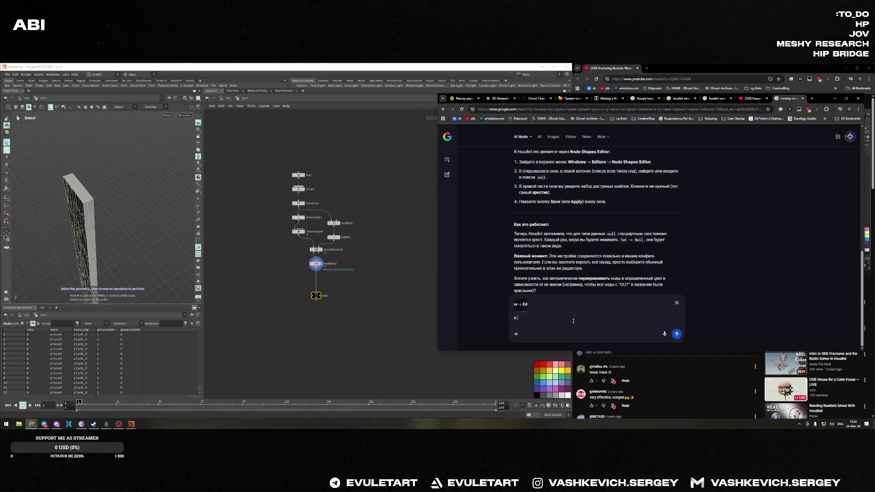
type("ук")
type(" меня этого нет. г")
type(" удин")
scroll(615, 205, "up", 3)
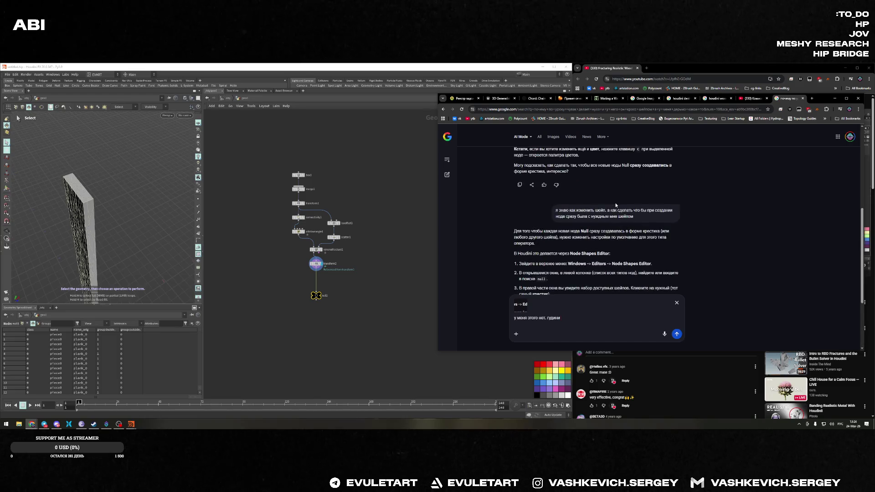
scroll(615, 205, "down", 3)
type("ерсия 20")
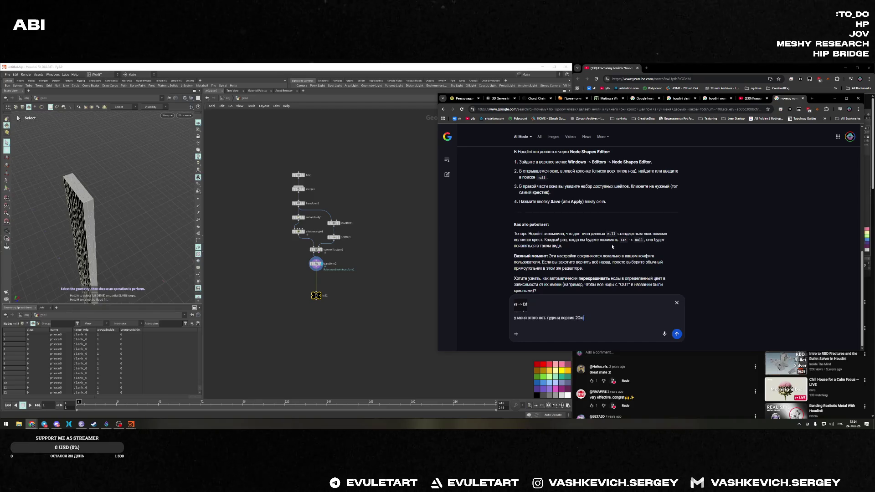
type("ю")
key("Return")
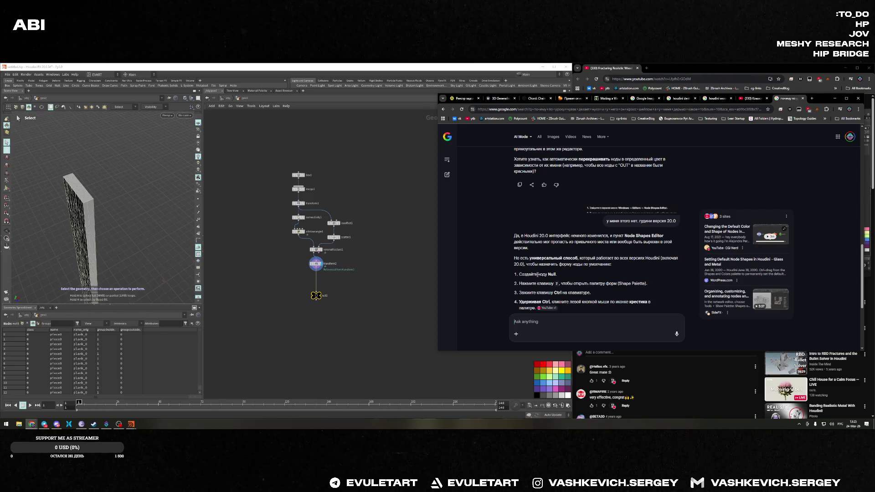
scroll(595, 260, "down", 1)
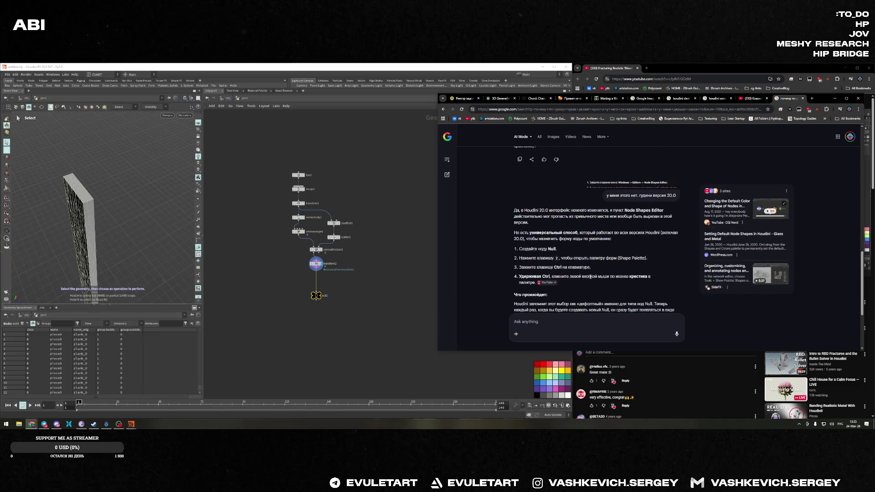
left_click(434, 273)
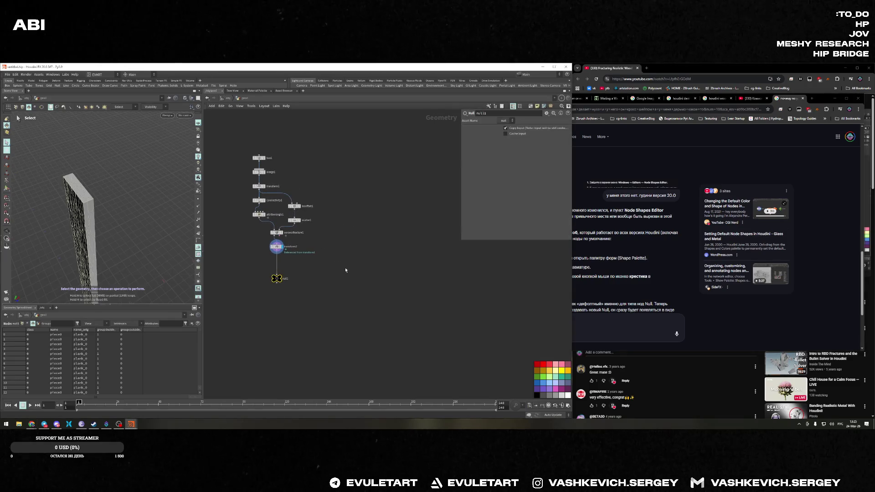
- Add a null2 node and give it the cross node shape from the shape palette
key("Tab")
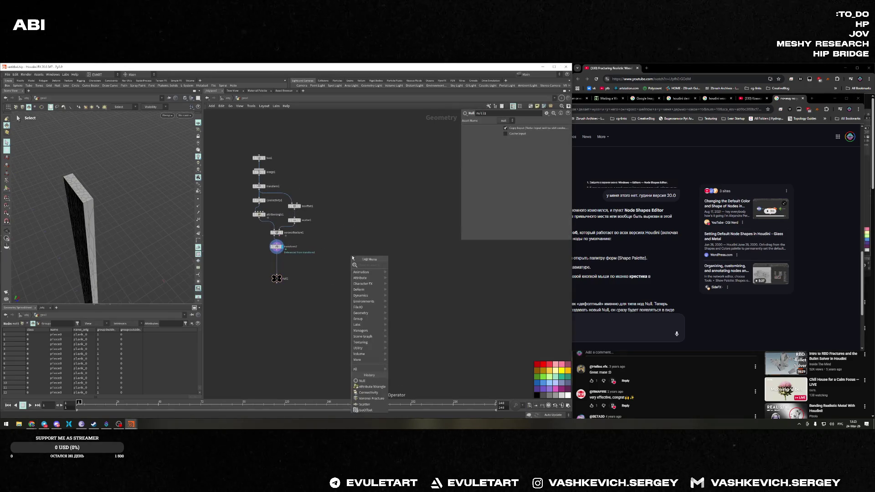
type("null")
key("Return")
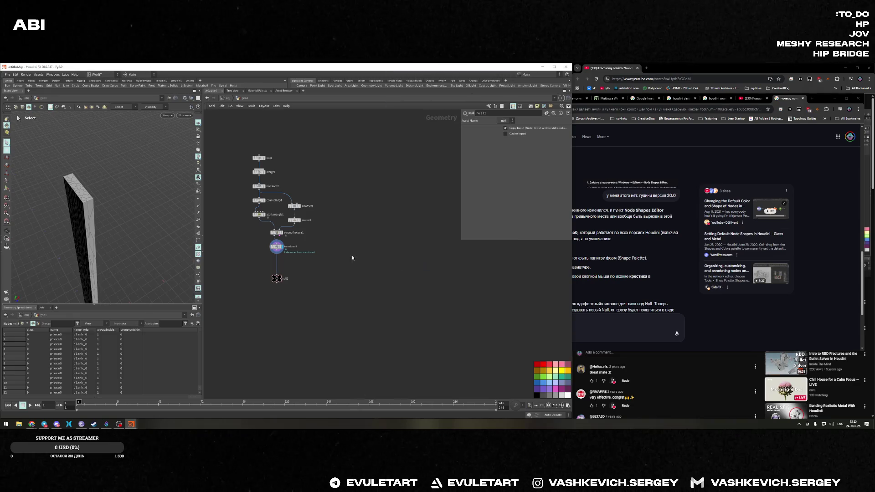
left_click(382, 277)
scroll(381, 277, "down", 2)
scroll(382, 277, "down", 2)
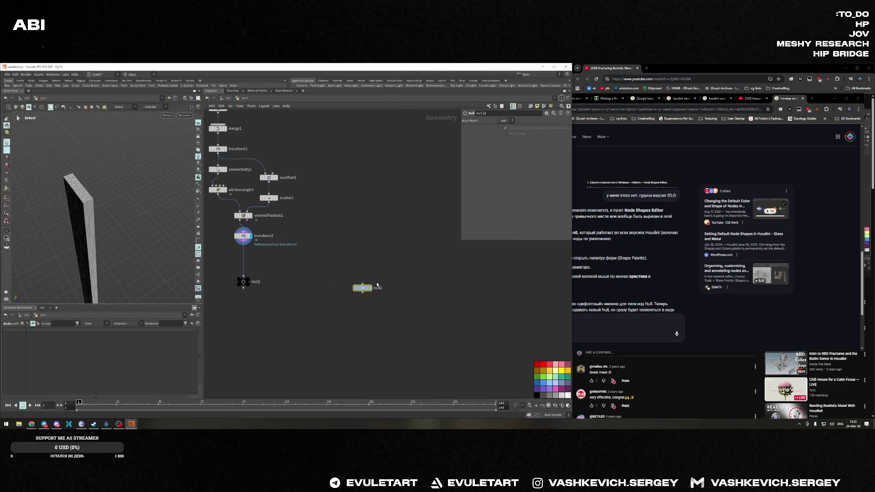
key("z")
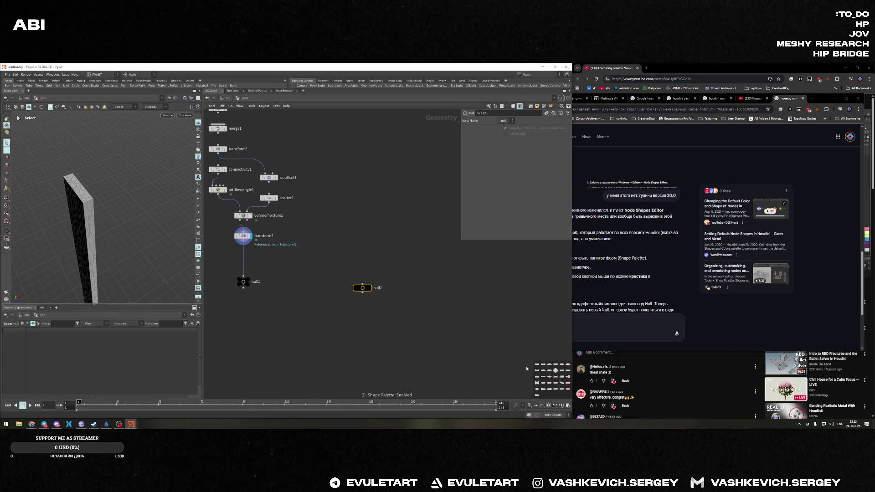
key("alt+Tab")
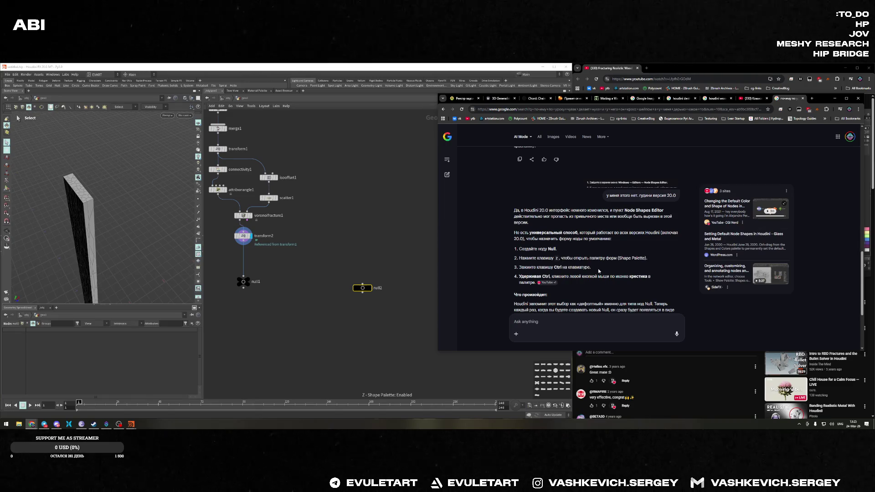
scroll(598, 269, "down", 1)
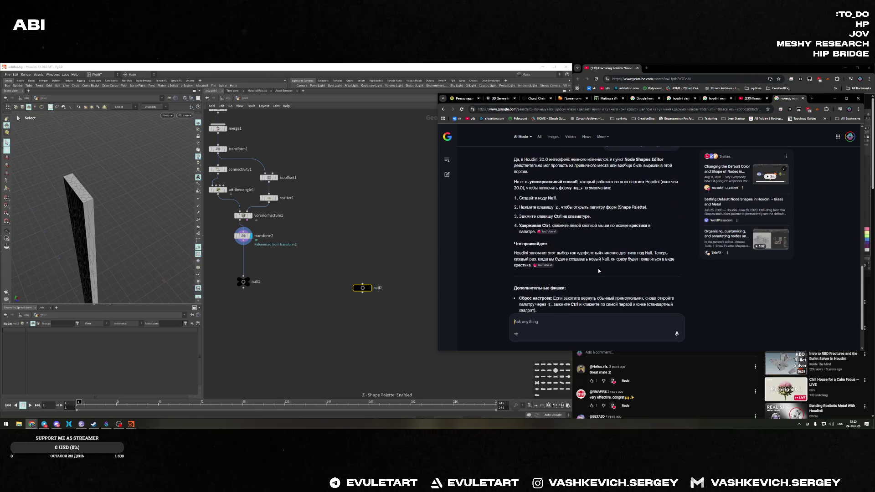
left_click(537, 383, "ctrl")
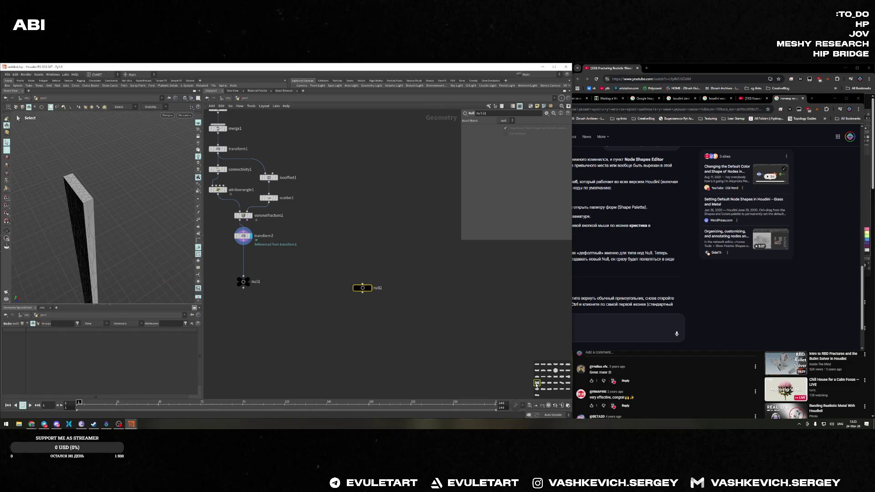
left_click(537, 384)
- Wire a null3 out of transform2, colour it black, then delete null2 and null3
left_click_drag(244, 243, 411, 262)
left_click(451, 212)
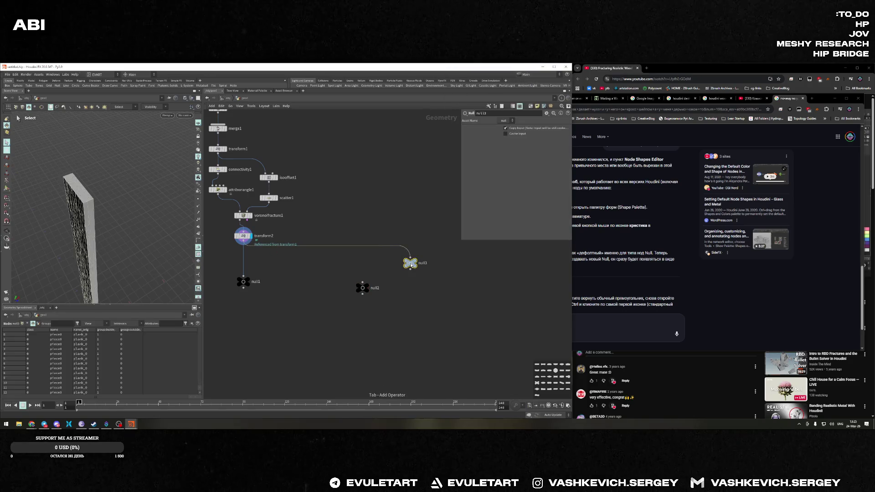
scroll(409, 295, "up", 2)
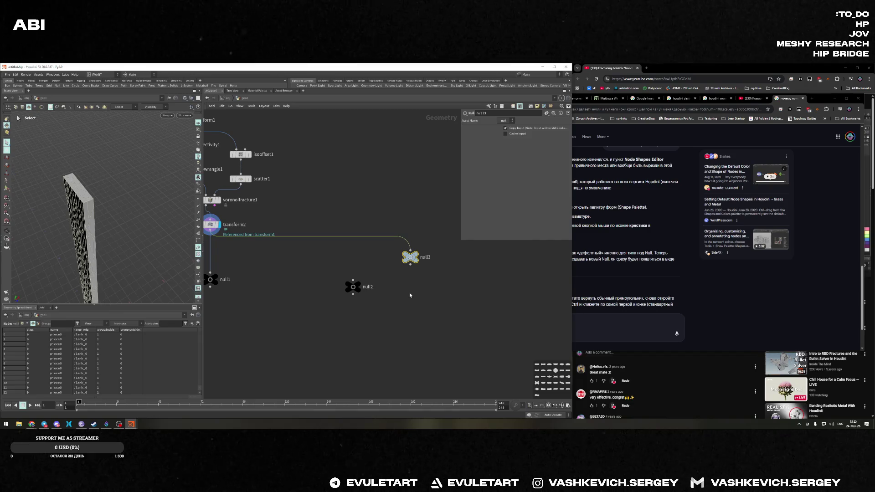
scroll(410, 295, "down", 2)
key("c")
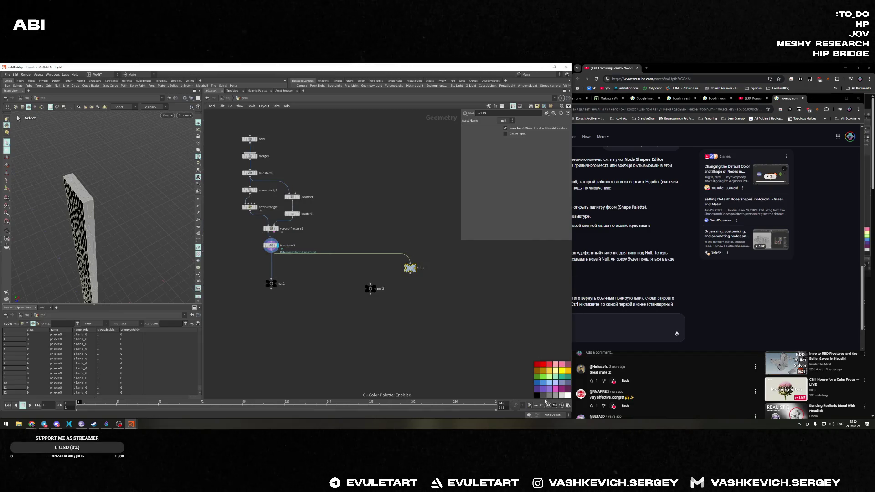
left_click(538, 394)
left_click_drag(369, 244, 429, 317)
key("Delete")
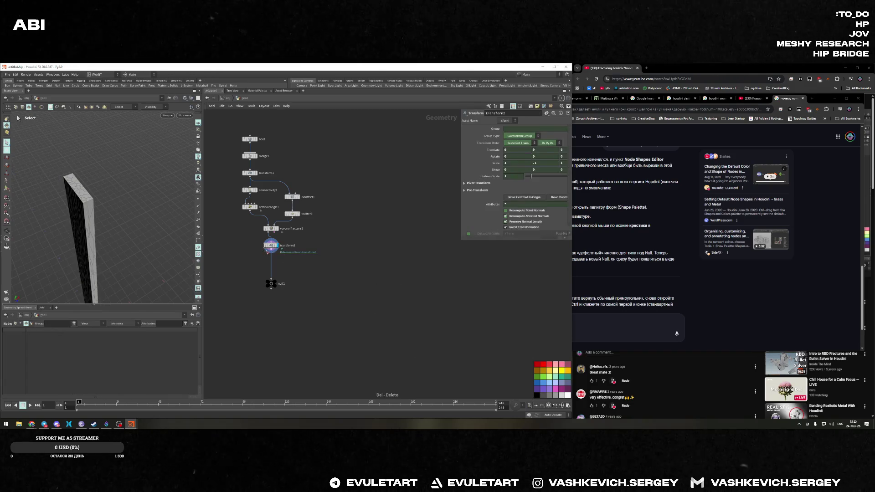
- Add a null from transform2's output, remove the extra null2, frame the network and select out1
left_click(413, 286)
type("null")
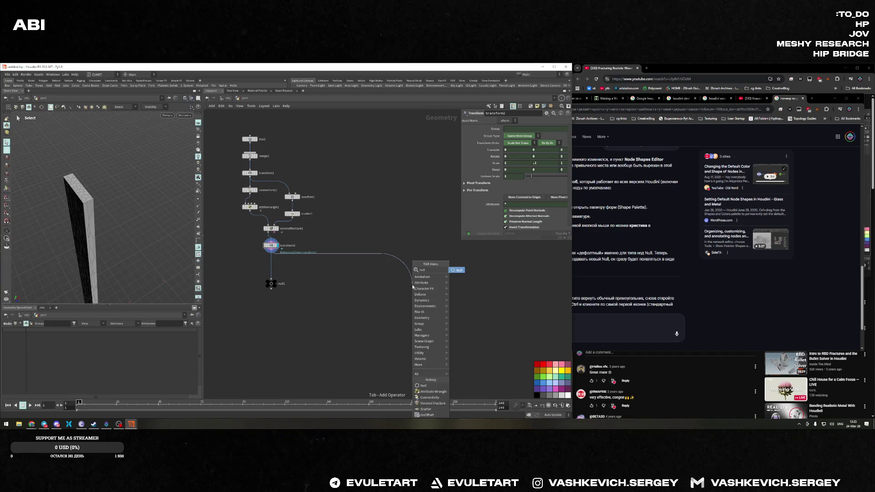
key("Return")
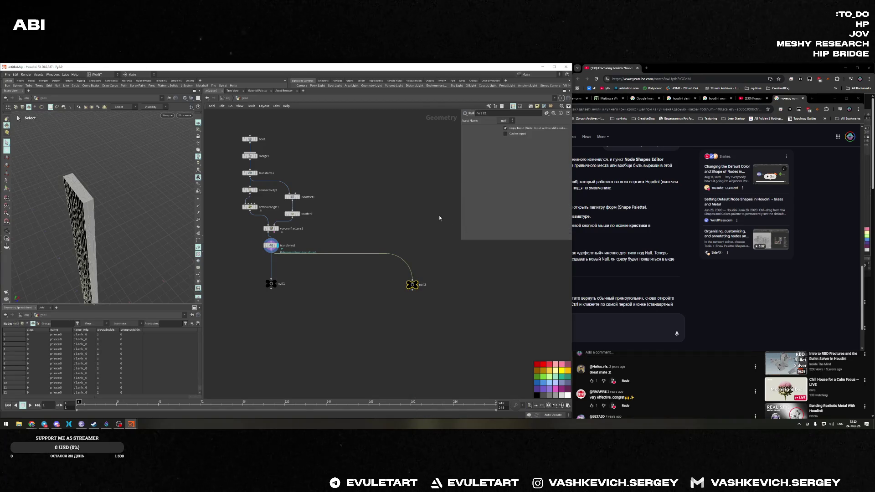
key("Delete")
key("h")
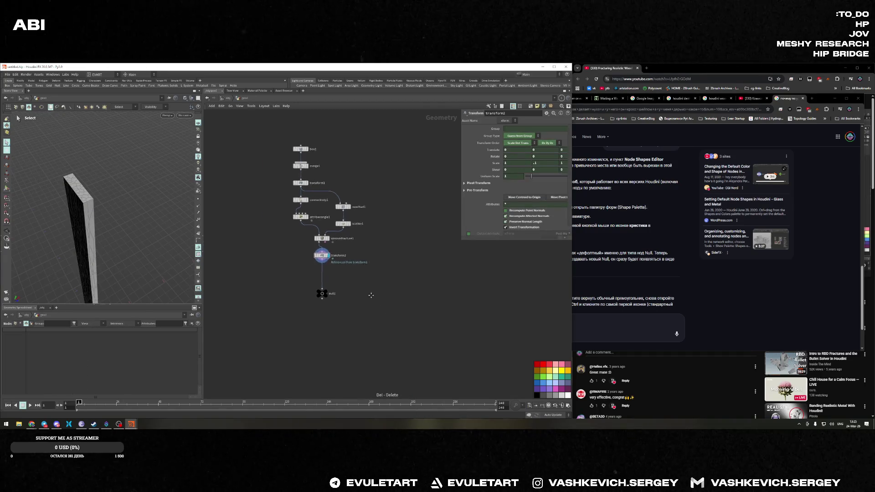
left_click(351, 314)
left_click(868, 97)
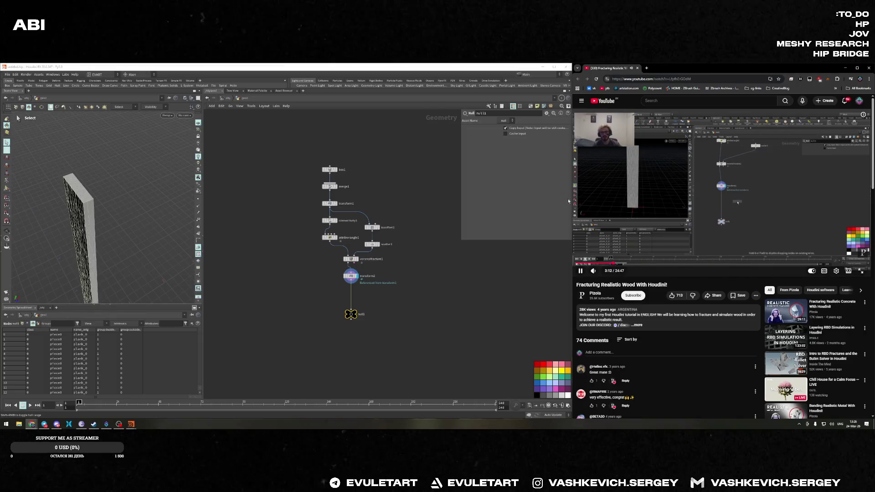
- Pause the tutorial and insert an Assemble SOP onto the wire between transform2 and null1
left_click(747, 212)
scroll(328, 287, "up", 2)
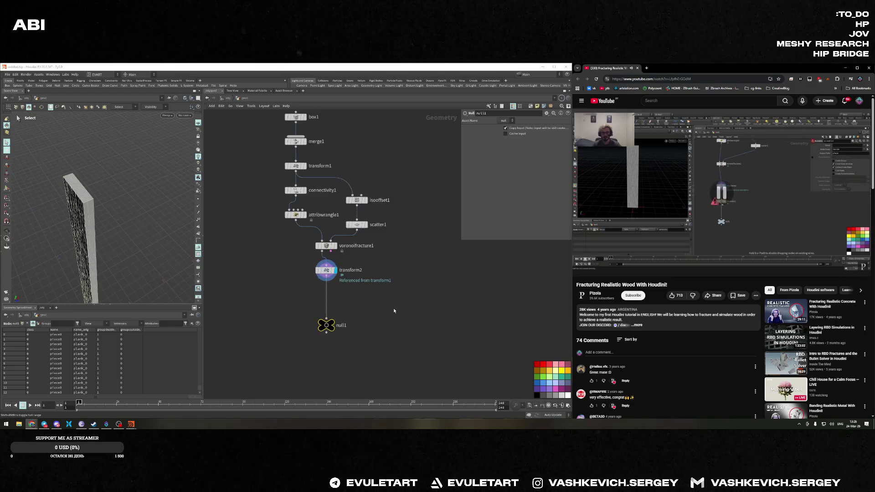
middle_click_drag(321, 321, 399, 274)
key("Tab")
left_click(438, 274)
left_click(403, 267)
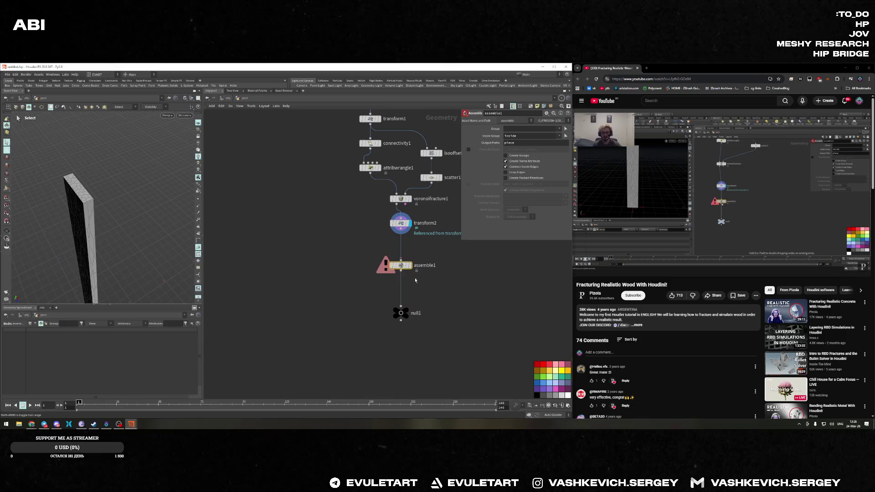
left_click_drag(400, 269, 367, 271)
- Orbit the plank, pick individual pieces, and display the assemble1 result
key("Escape")
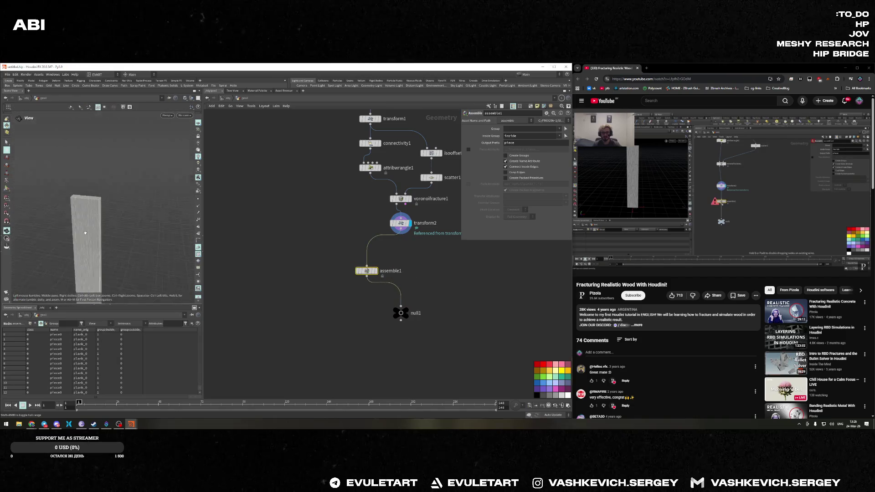
left_click_drag(106, 221, 137, 239)
scroll(163, 262, "up", 3)
scroll(82, 221, "up", 5)
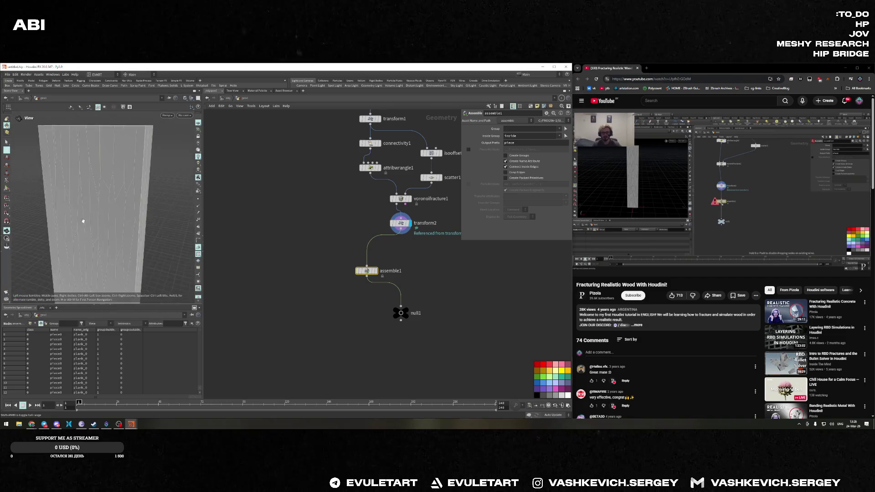
scroll(133, 241, "up", 5)
key("s")
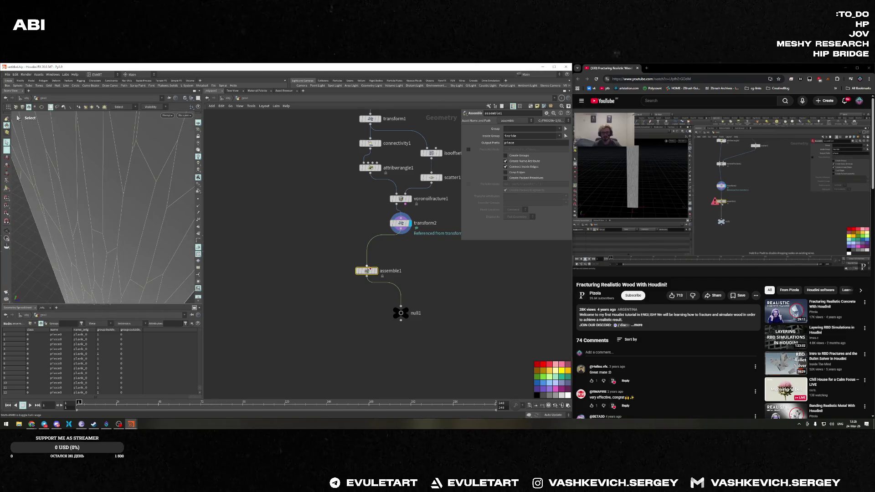
left_click(101, 221)
left_click(114, 191)
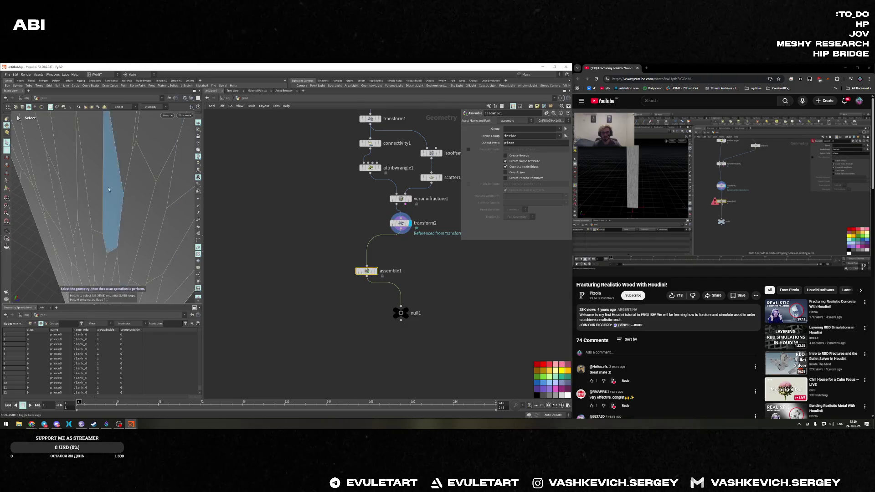
left_click(369, 272)
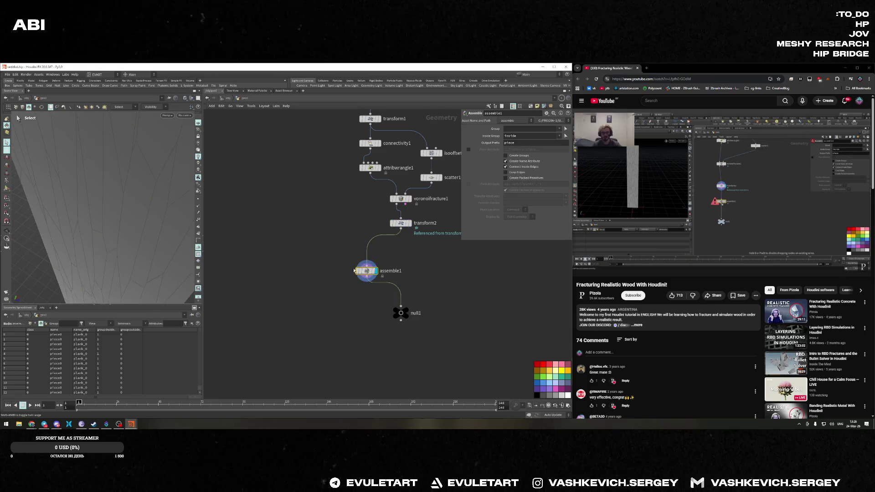
key("Escape")
left_click_drag(102, 205, 103, 212)
key("s")
- Toggle the display flag between voronoifracture1 and transform2 while orbiting the fractured geometry
left_click(401, 223)
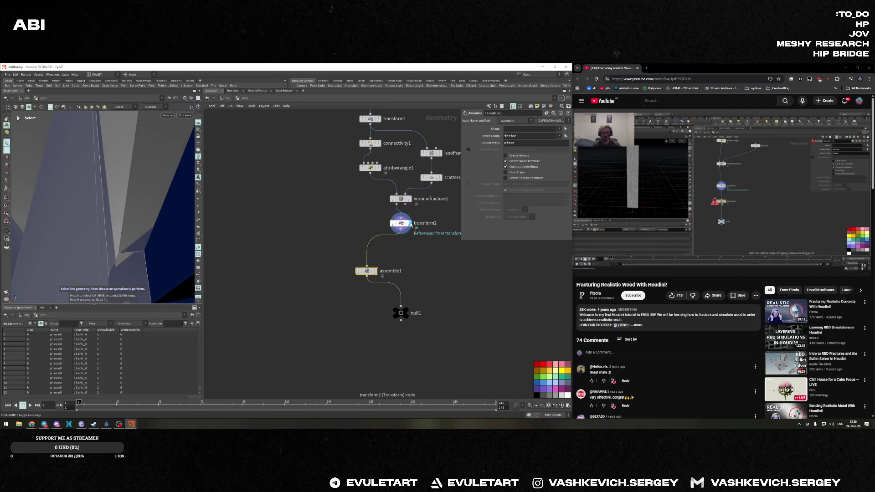
left_click(401, 199)
key("Escape")
left_click_drag(137, 208, 142, 212)
key("Escape")
left_click_drag(147, 215, 87, 175)
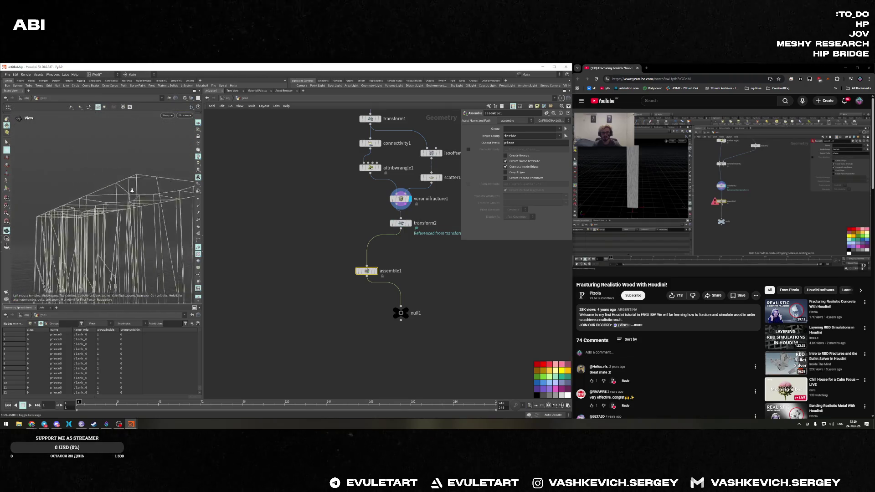
left_click_drag(87, 175, 367, 218)
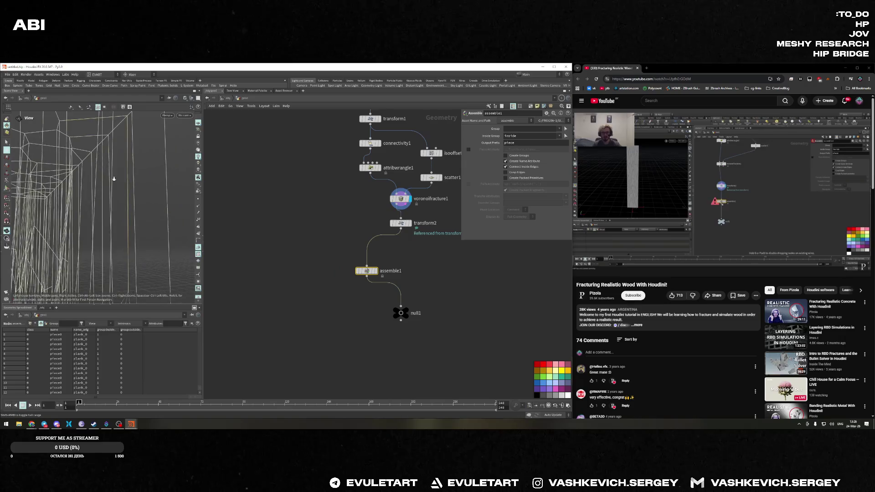
left_click(410, 224)
right_click(113, 186)
key("Escape")
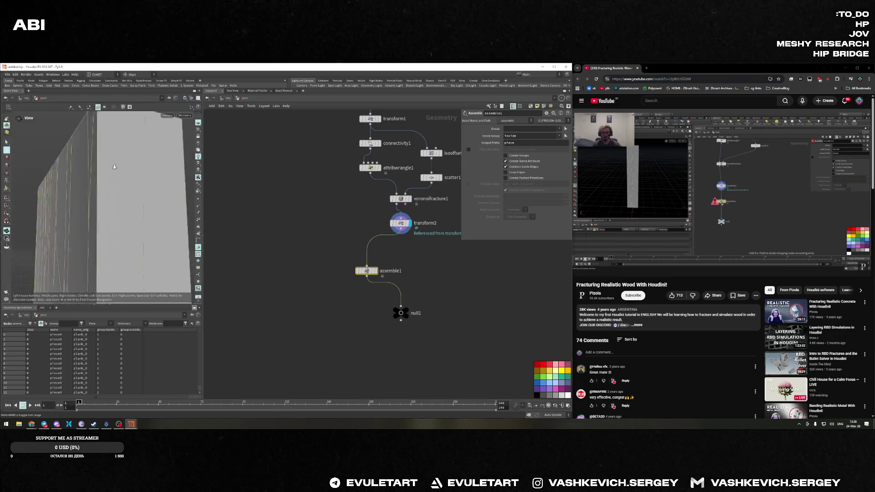
mouse_move(127, 153)
left_mouse_down()
mouse_move(165, 241)
mouse_move(77, 223)
mouse_move(145, 213)
mouse_move(86, 184)
mouse_move(111, 219)
mouse_move(103, 206)
left_mouse_up()
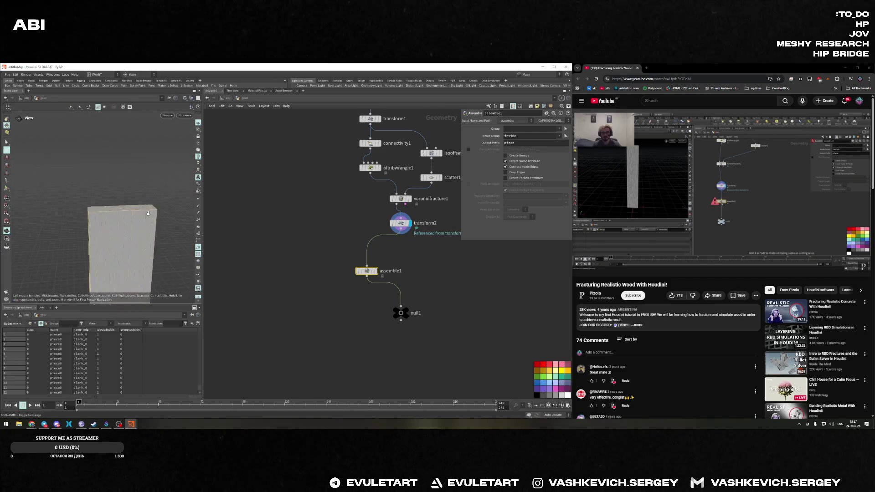
key("s")
- Select assemble1 to show its settings and orbit to view the fractured top face
left_click(402, 313)
left_click(486, 329)
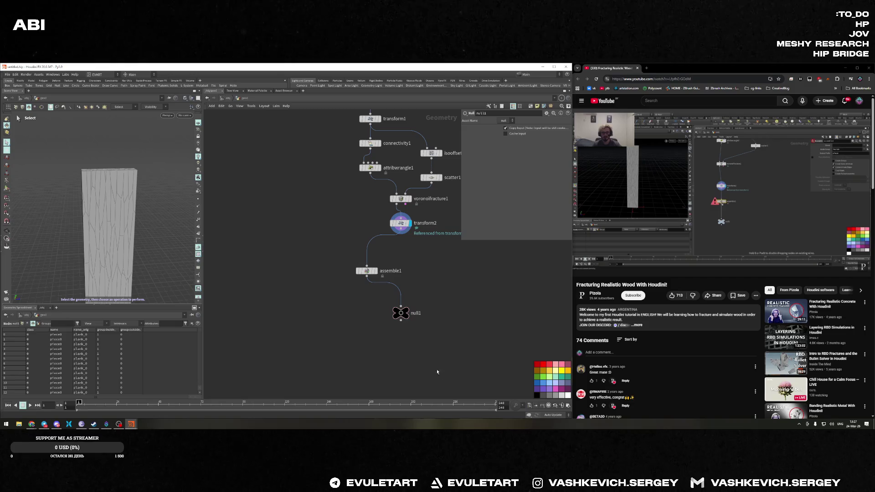
left_click_drag(419, 245, 342, 277)
key("Escape")
mouse_move(137, 219)
left_mouse_down()
mouse_move(113, 204)
mouse_move(135, 230)
mouse_move(101, 225)
left_mouse_up()
key("s")
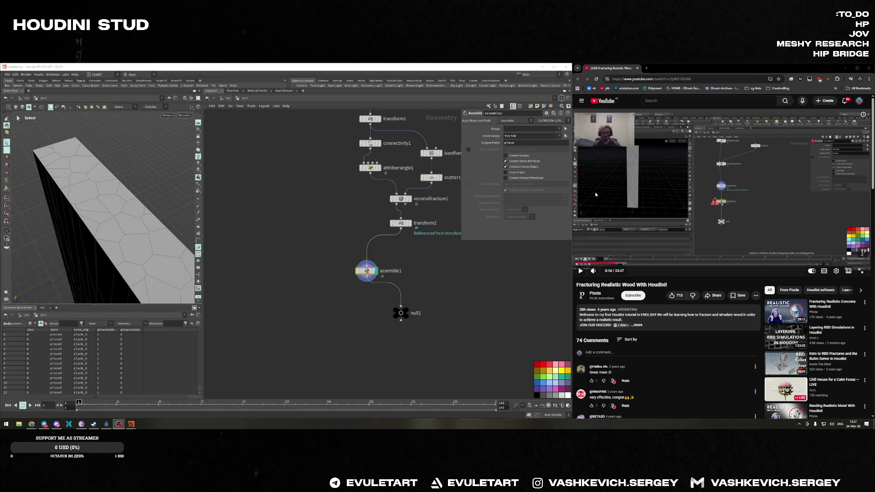
- Inspect voronoifracture1, then select scatter1 to show its 500-point settings
left_click_drag(145, 158, 164, 171, "alt")
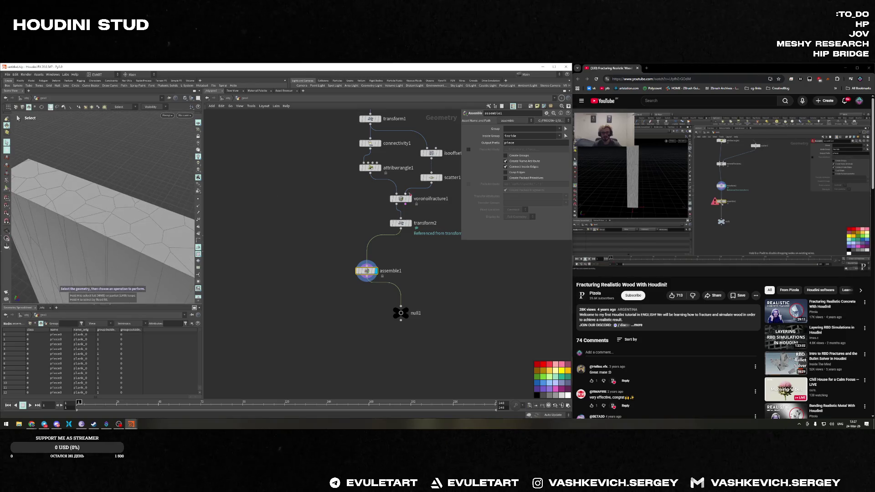
middle_click_drag(389, 198, 355, 219)
left_click(362, 219)
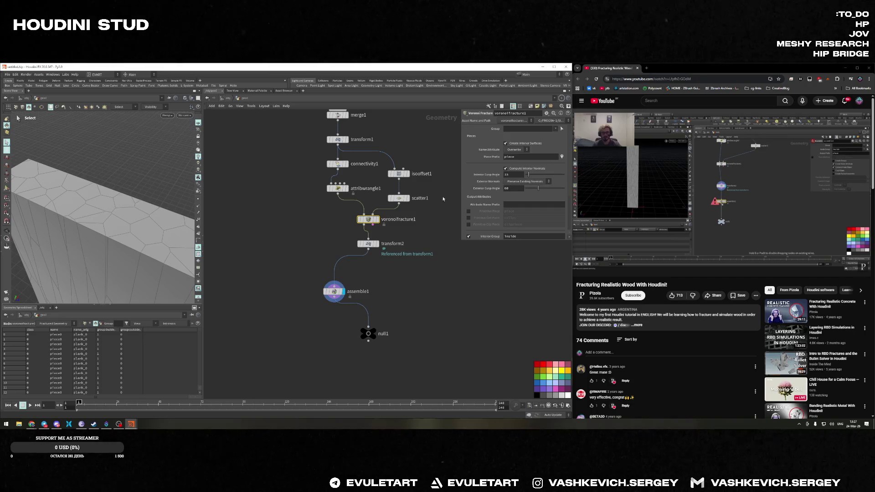
scroll(342, 214, "down", 1)
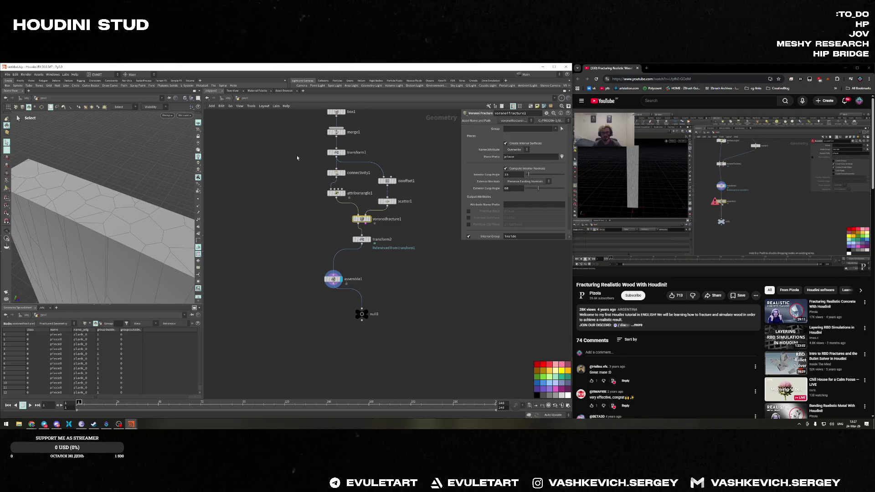
middle_click_drag(296, 161, 294, 178)
left_click(383, 218)
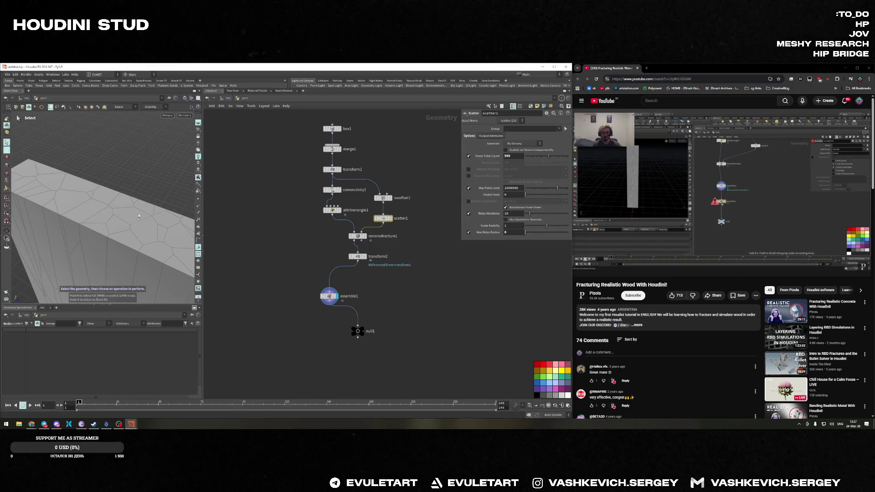
- Widen the 3D viewport by dragging its divider right and tumble to an upright view of the plank
left_click_drag(103, 205, 154, 215)
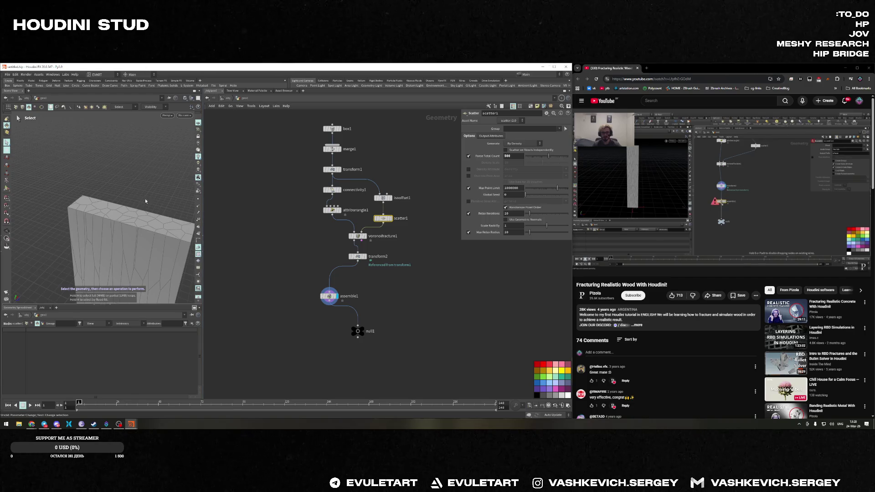
key("Escape")
left_click_drag(203, 205, 263, 205)
mouse_move(193, 231)
left_mouse_down()
mouse_move(172, 218)
mouse_move(191, 211)
mouse_move(148, 229)
mouse_move(148, 204)
mouse_move(117, 230)
left_mouse_up()
key("s")
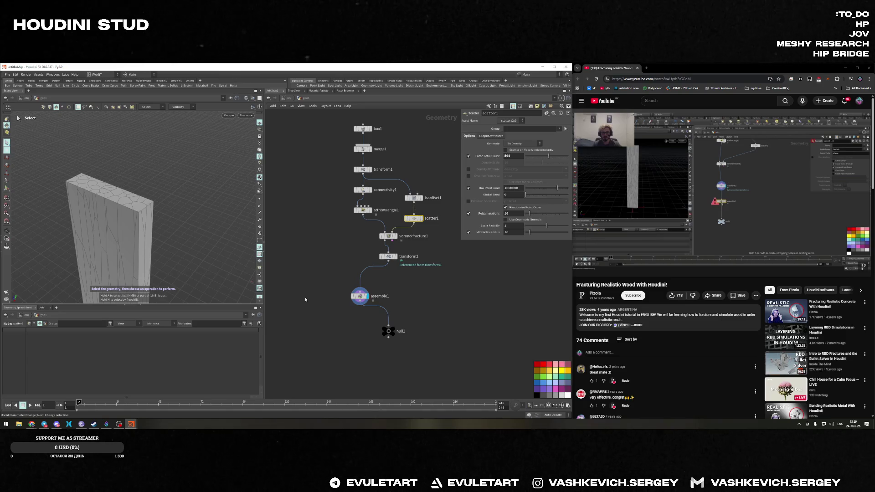
mouse_move(438, 339)
left_mouse_down()
mouse_move(351, 290)
mouse_move(407, 282)
left_mouse_up()
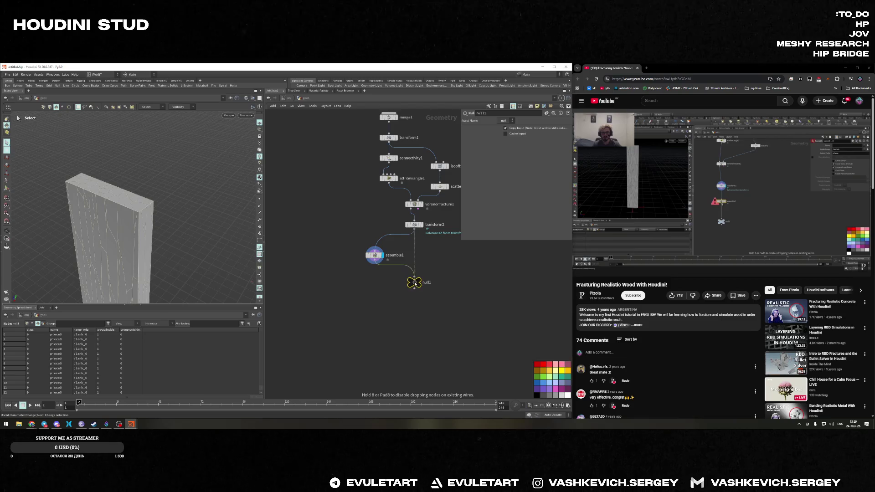
scroll(406, 282, "down", 3)
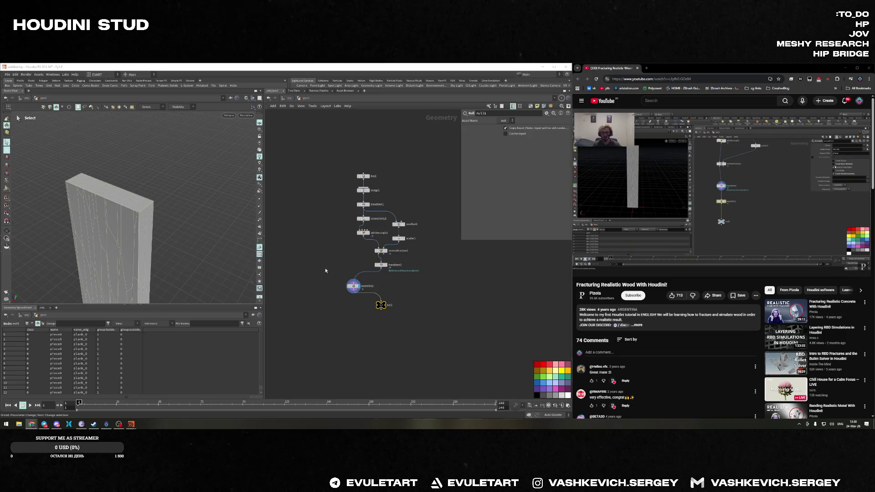
scroll(328, 270, "up", 3)
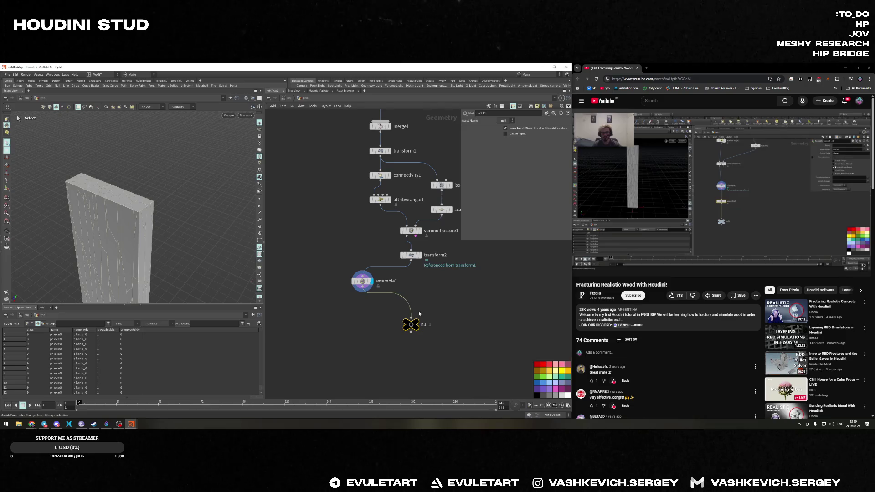
- Move null1 up under assemble1 and set the display flag on null1 to show the fractured plank
left_click_drag(411, 324, 411, 312)
left_click_drag(457, 296, 384, 334)
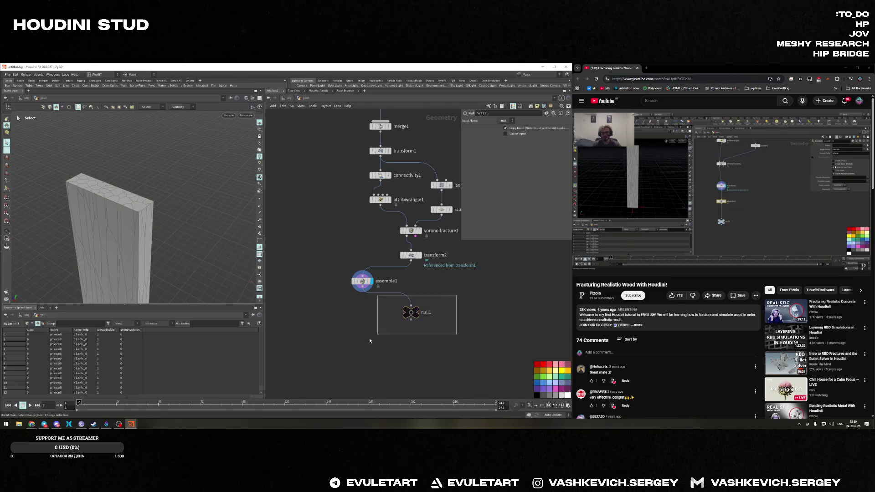
scroll(431, 286, "up", 1)
left_click(409, 328)
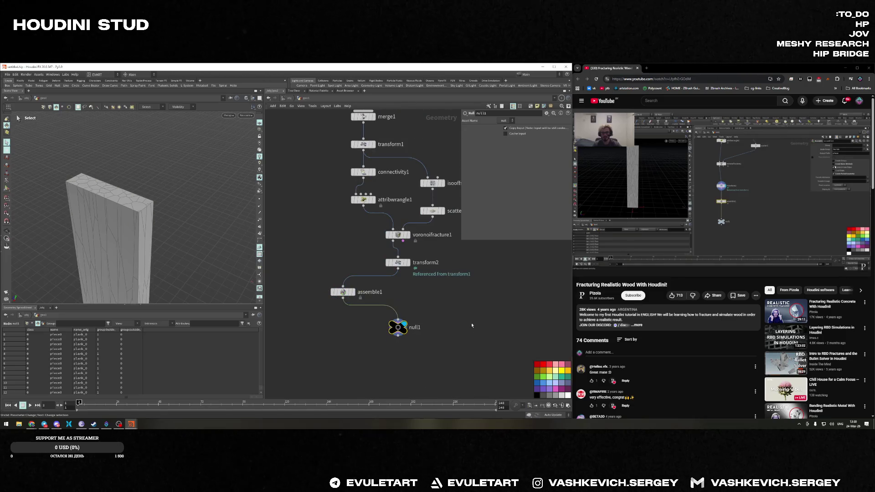
left_click(353, 291)
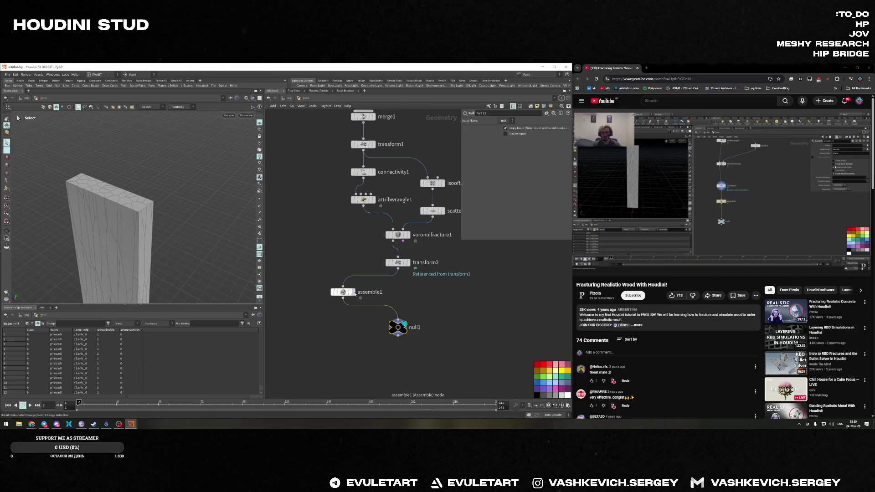
left_click(405, 325)
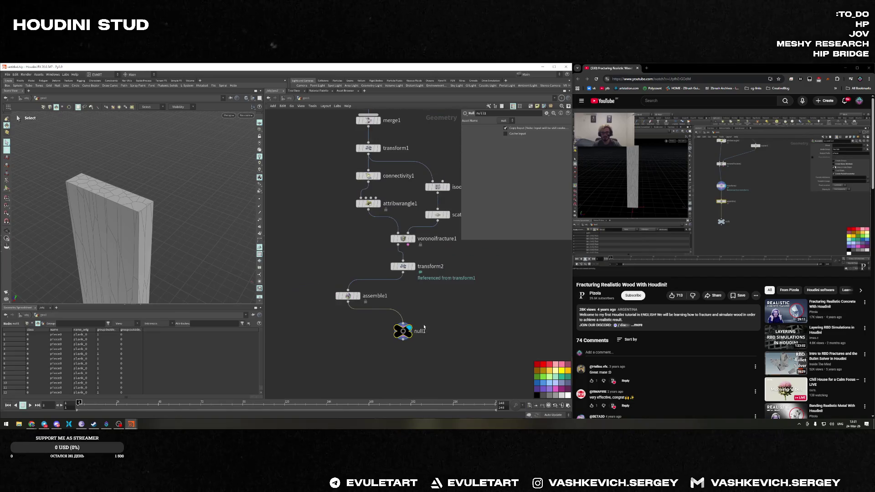
middle_click_drag(413, 326, 400, 335)
left_click(332, 301)
left_click(386, 336)
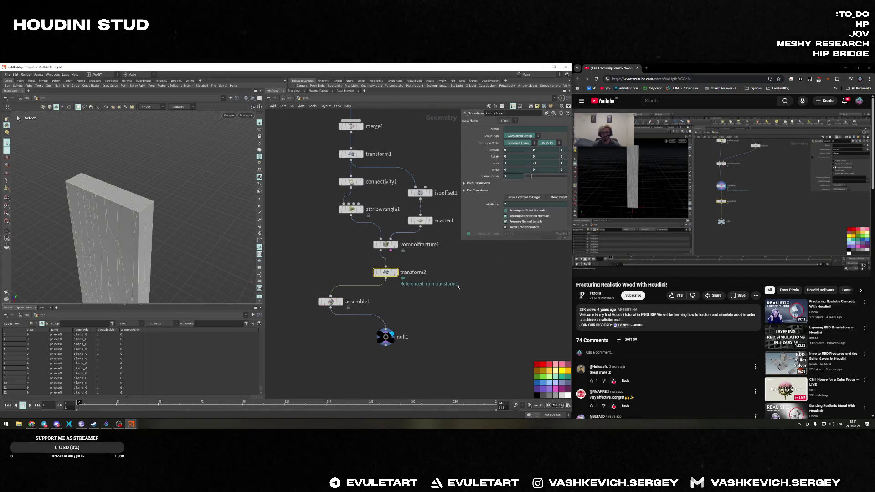
left_click(427, 319)
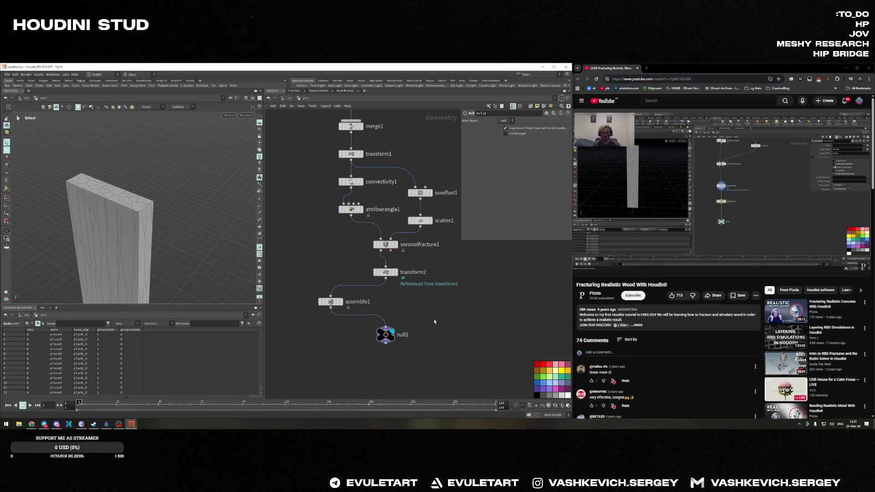
key("Escape")
mouse_move(136, 205)
left_mouse_down()
mouse_move(177, 213)
mouse_move(198, 157)
mouse_move(102, 195)
mouse_move(193, 228)
mouse_move(225, 162)
left_mouse_up()
key("s")
key("Escape")
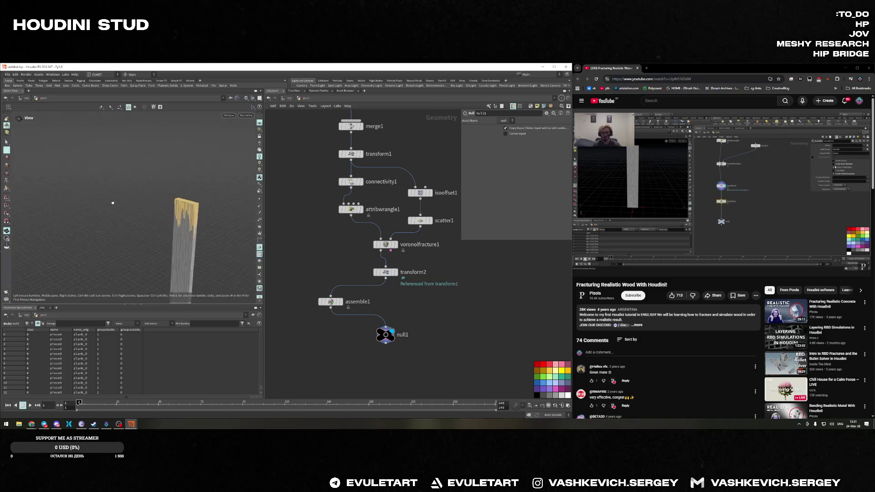
key("s")
left_click(224, 162)
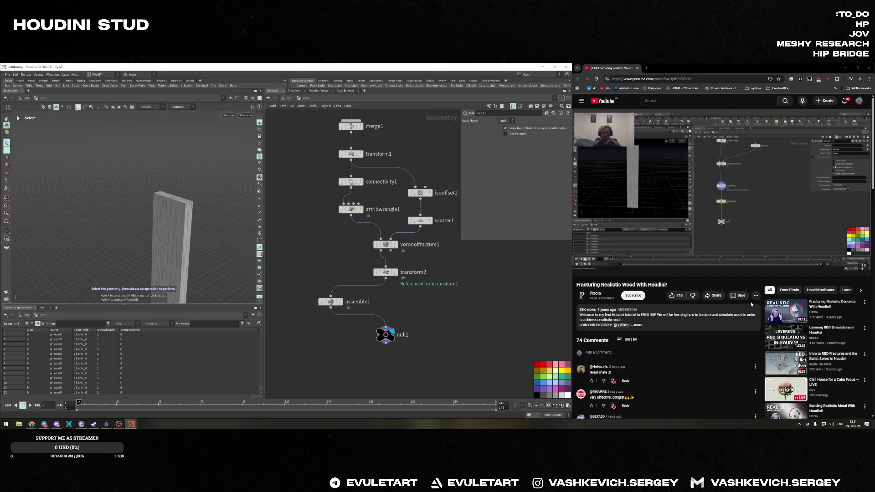
left_click(741, 211)
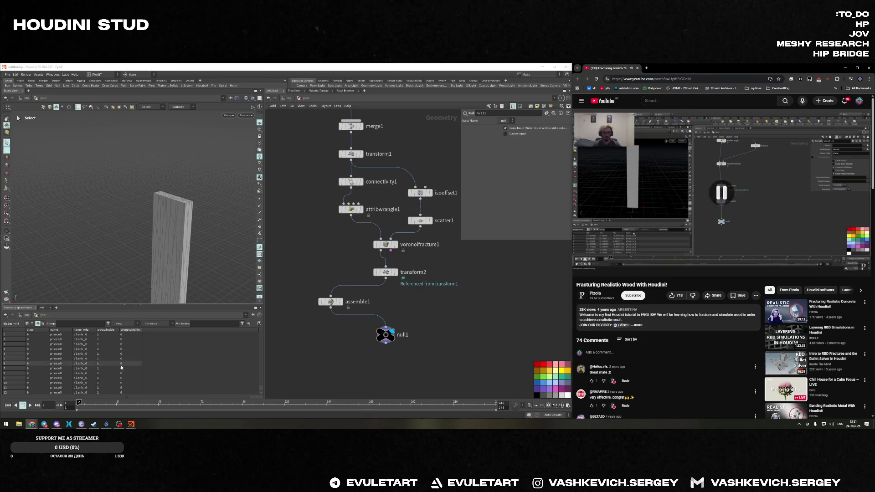
left_click(331, 302)
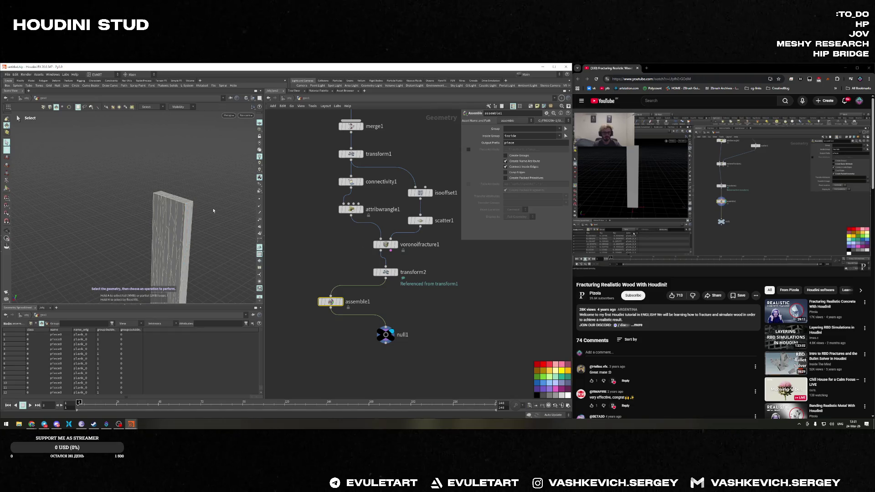
left_click(386, 334)
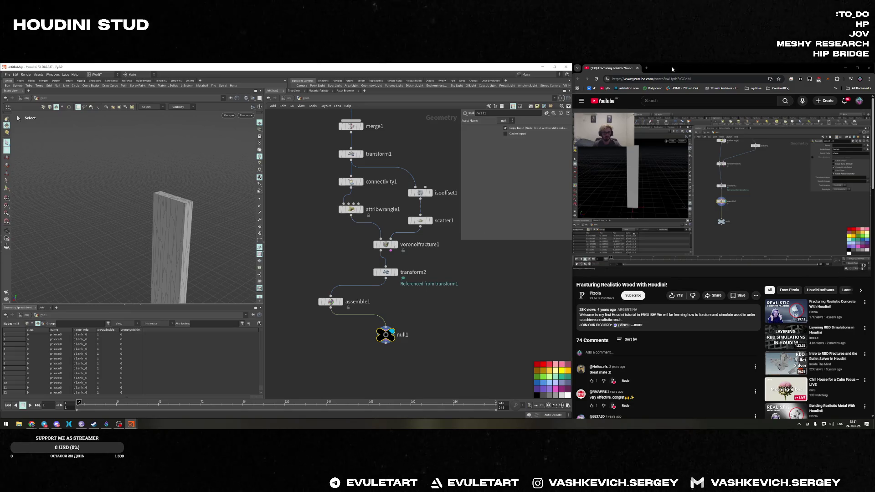
left_click(647, 67)
left_click_drag(673, 68, 137, 99)
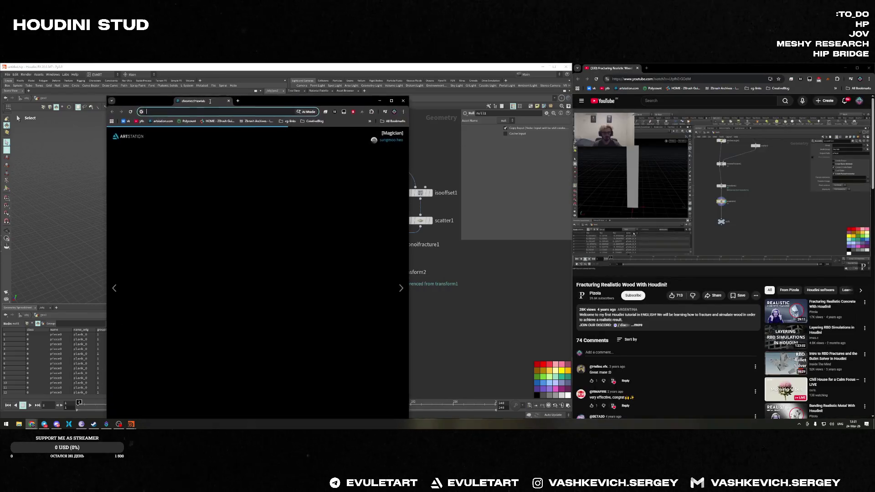
mouse_move(390, 91)
left_mouse_down()
mouse_move(517, 166)
mouse_move(530, 105)
left_mouse_up()
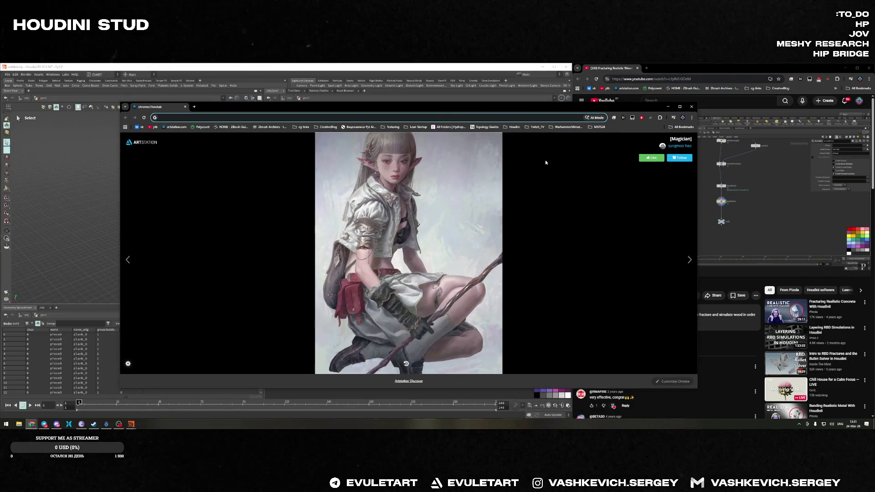
type("j")
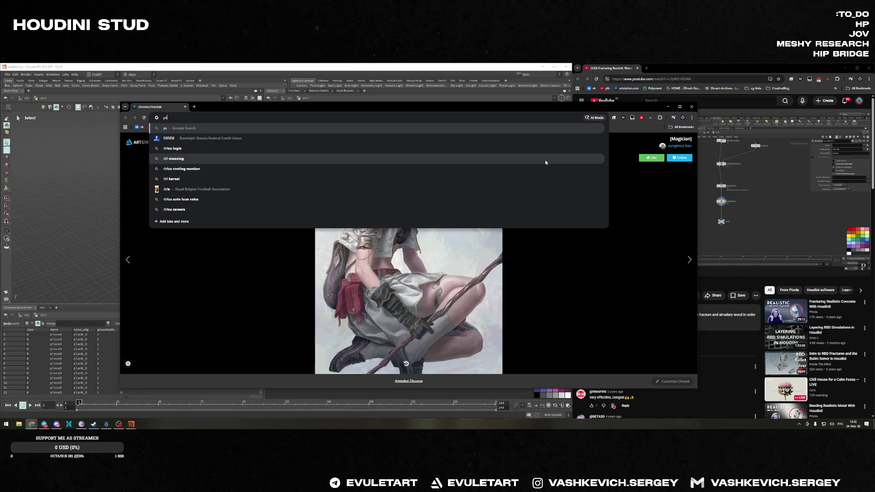
type("еану")
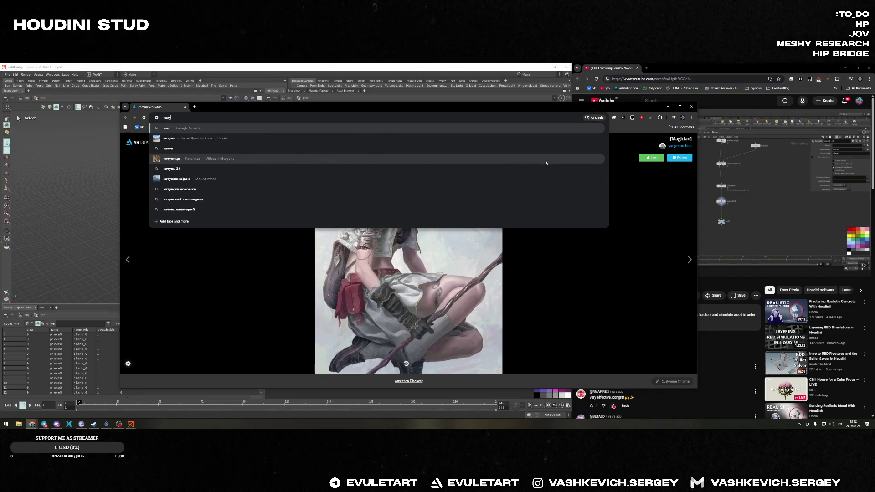
type(" ривз на ")
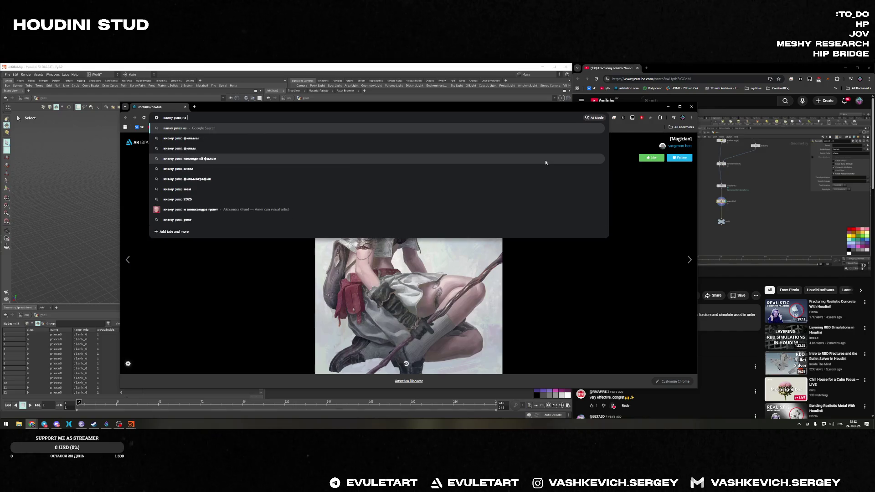
type("презентац")
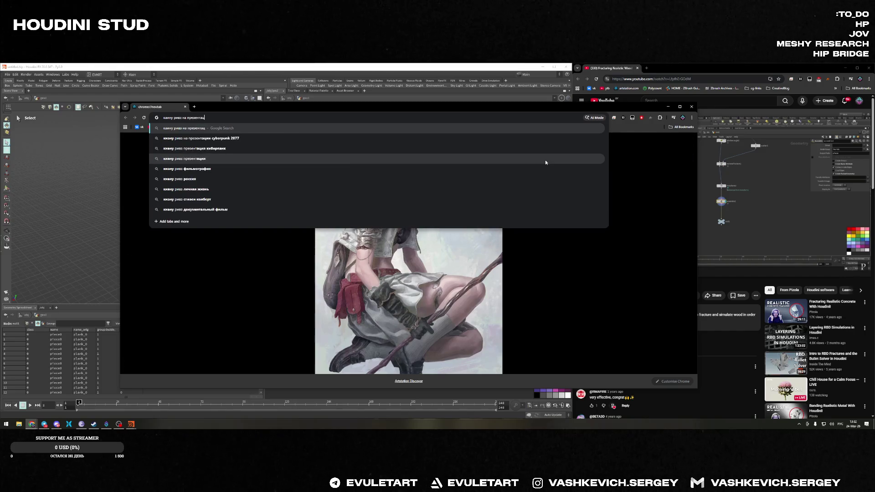
type("ии киберпанк сказал что")
key("Return")
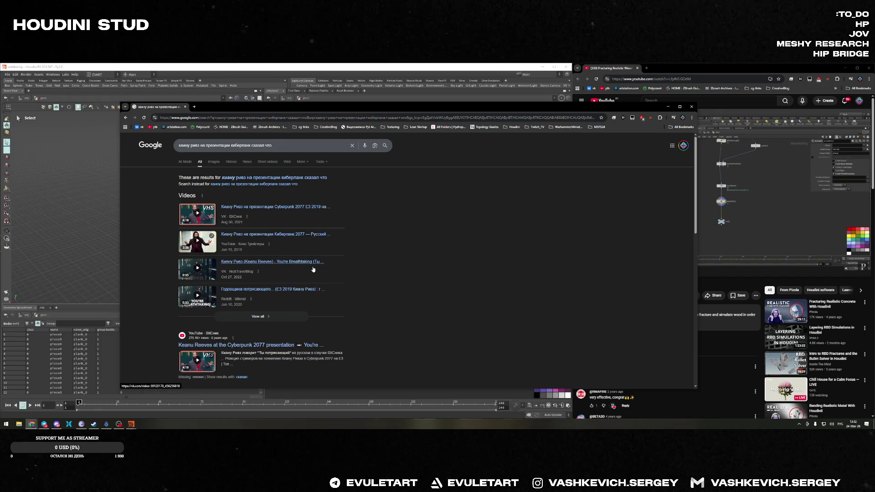
scroll(313, 269, "down", 3)
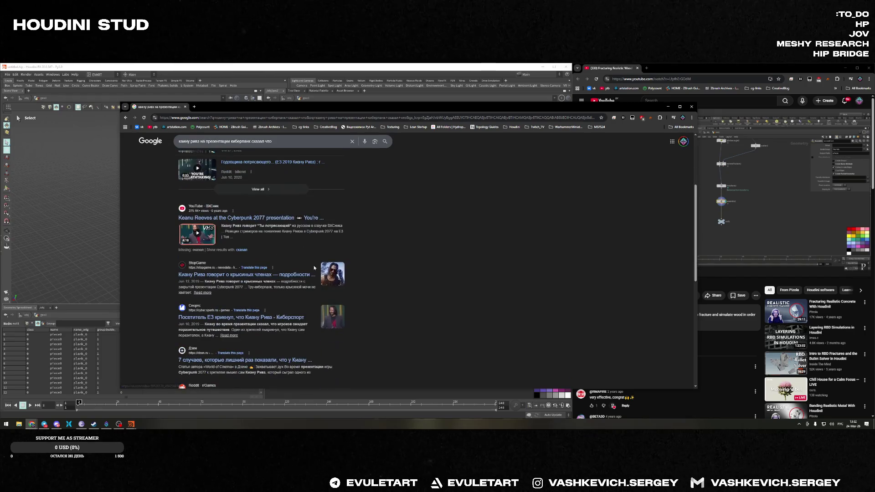
key("ctrl+w")
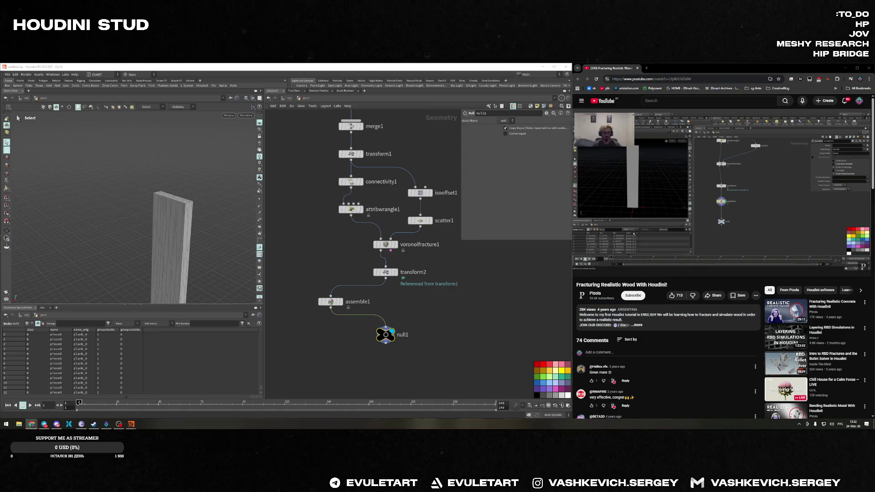
key("ctrl+n")
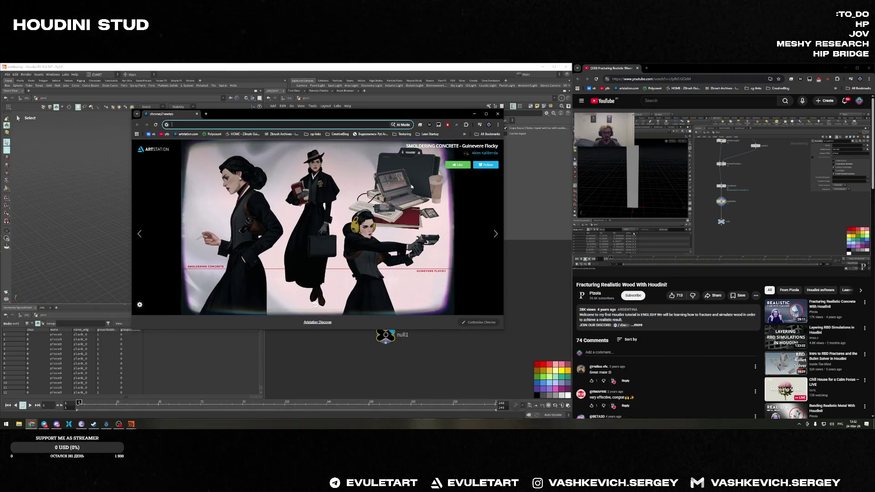
type("youtube.com")
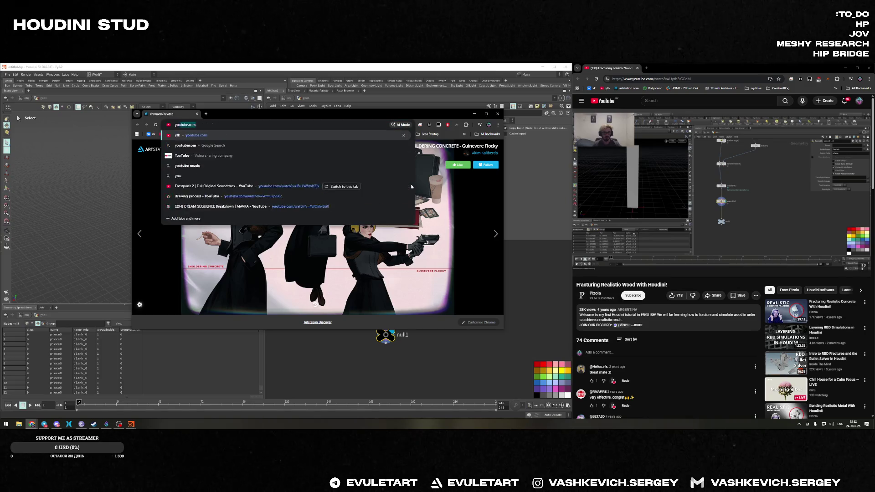
key("Return")
left_click(385, 335)
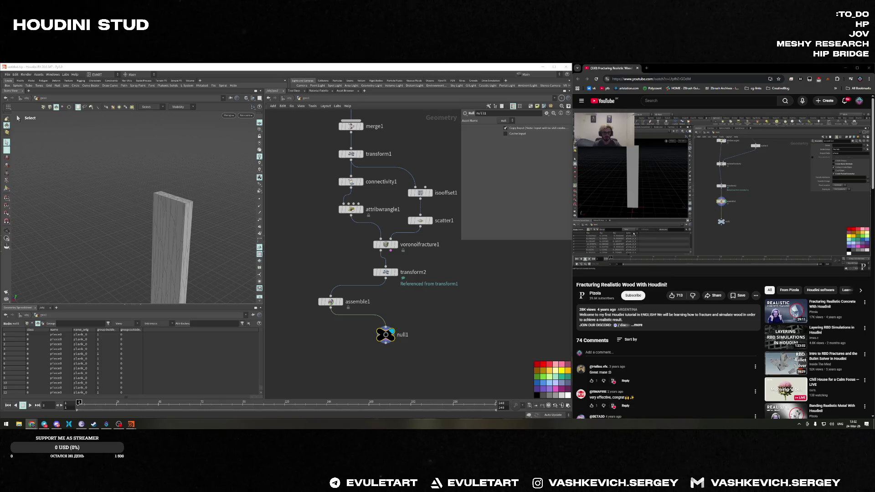
key("alt+Tab")
key("super+Up")
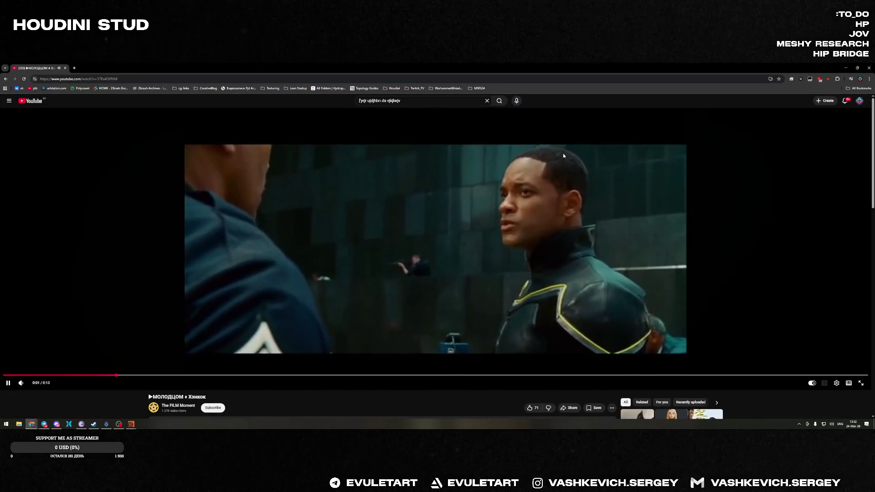
key("f")
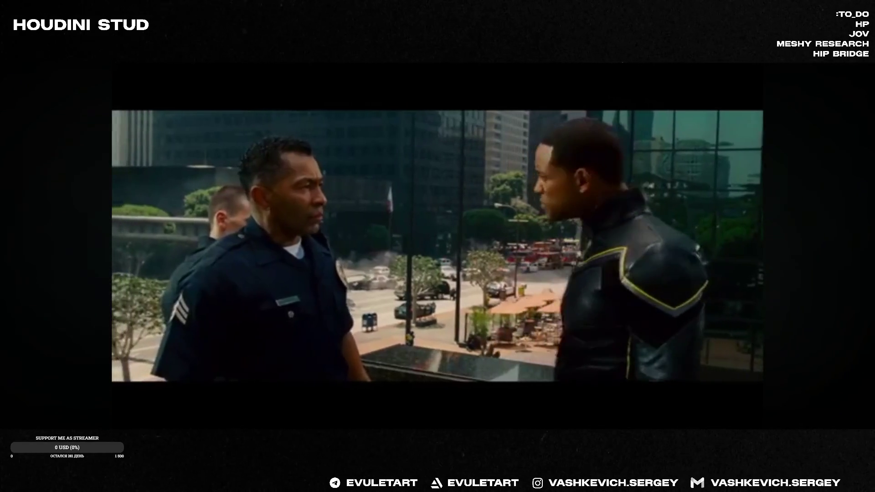
key("Escape")
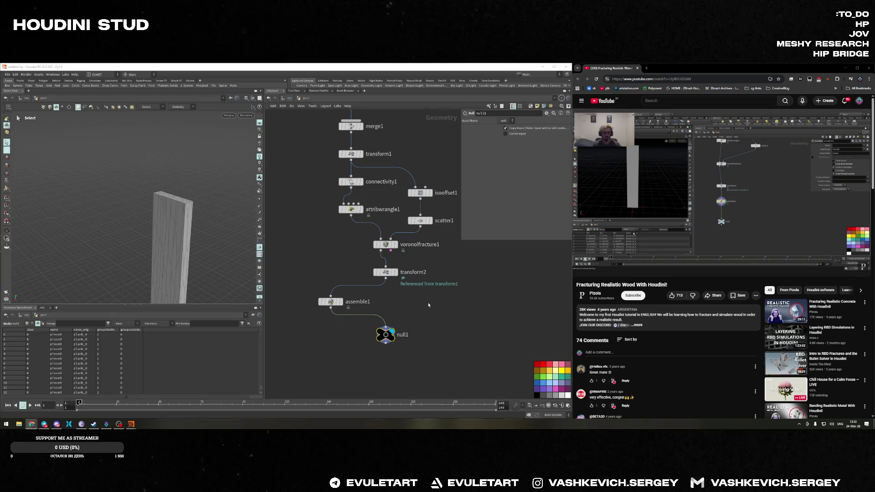
key("Escape")
left_click_drag(226, 239, 199, 215)
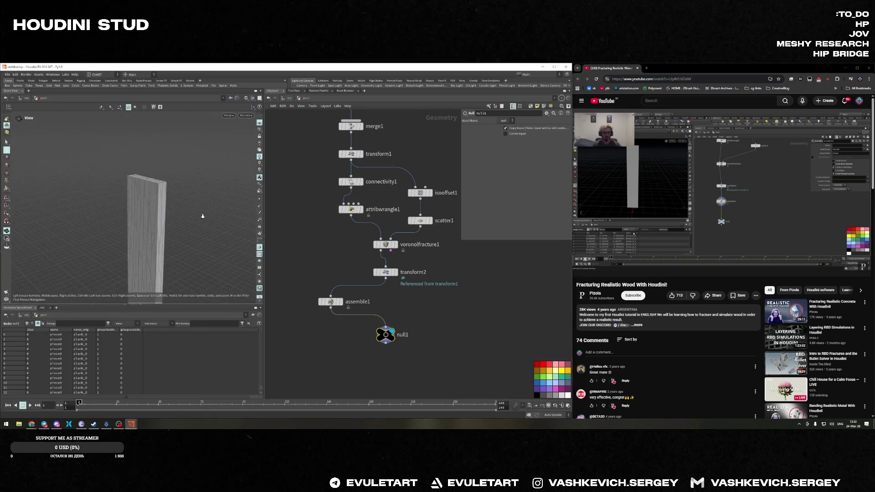
left_click(712, 375)
key("space")
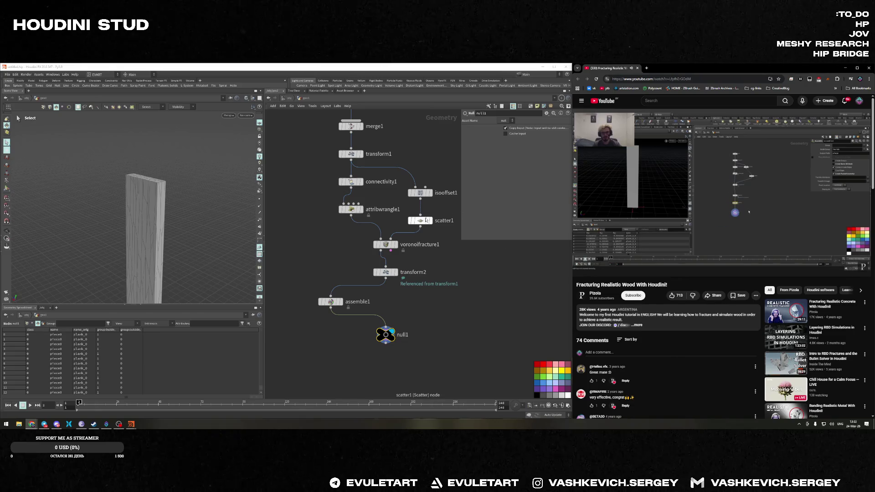
left_click(366, 307)
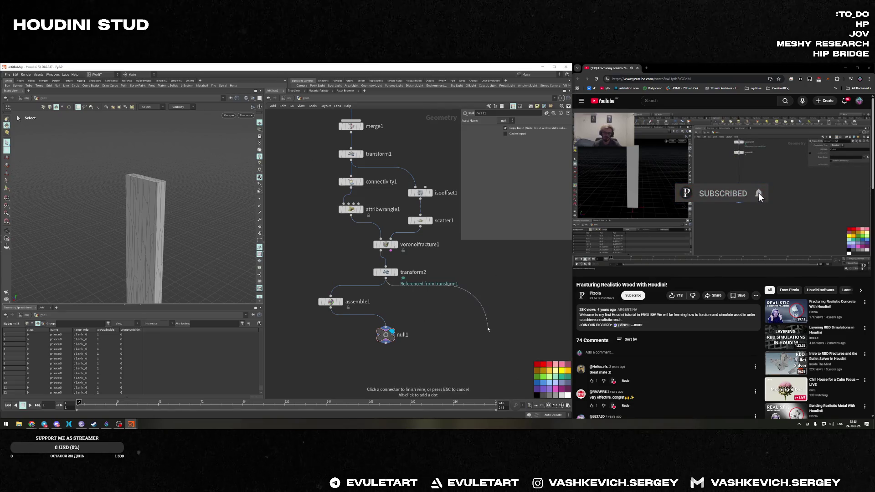
- Place a new Attribute Wrangle node in the network and pause the tutorial video
key("Tab")
type("wrangle")
key("Return")
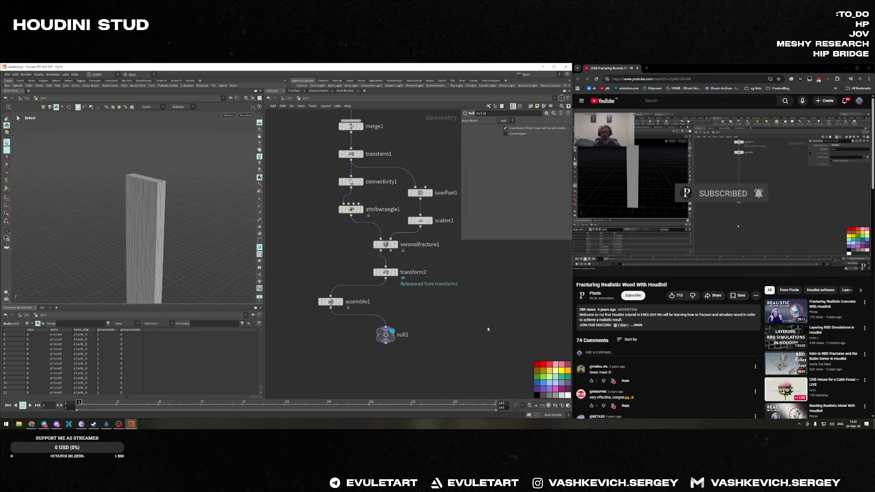
left_click(489, 329)
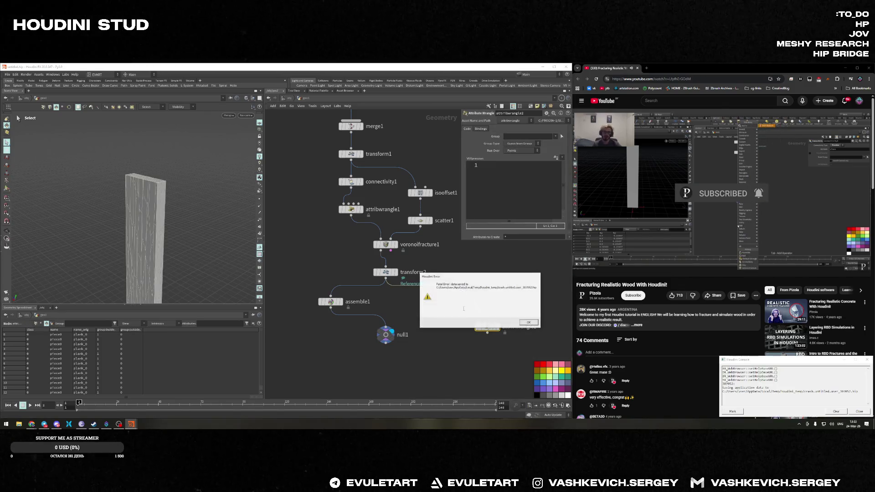
left_click(737, 201)
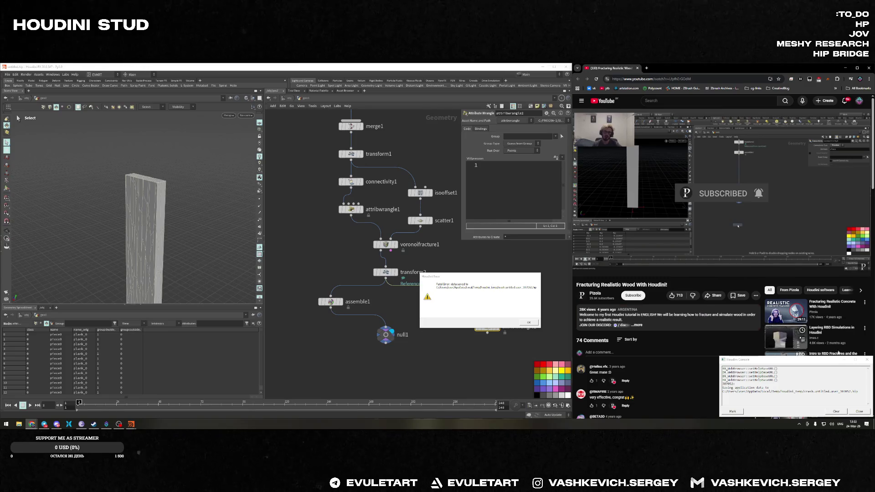
- Copy the crash-save file path from the console
left_click_drag(858, 391, 723, 391)
right_click(738, 390)
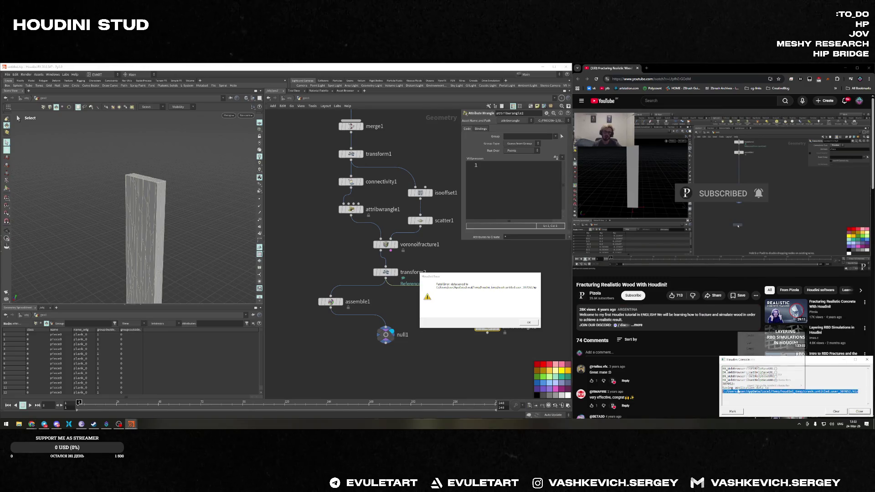
left_click(751, 349)
- Dismiss the fatal error and crash-report dialogs, then bring up the Windows search
left_click(528, 322)
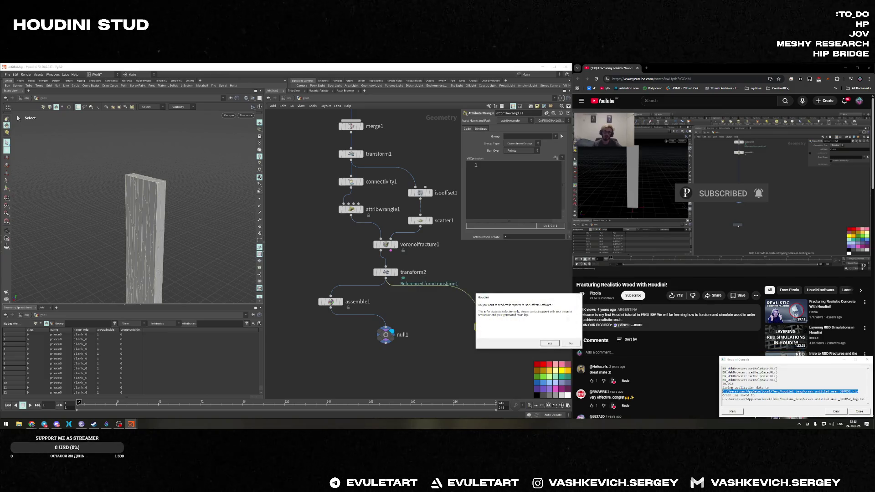
left_click(571, 343)
key("super")
type("houdini")
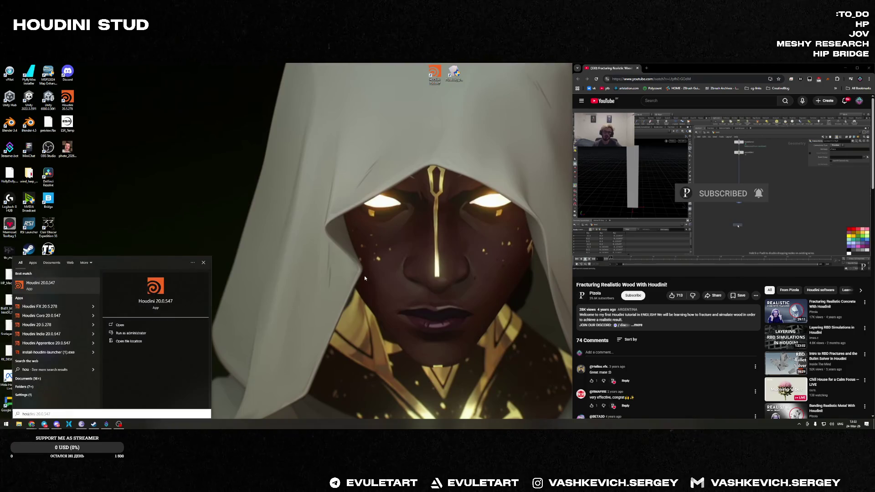
- Launch Houdini 20.0.547 from the Start search results
key("Return")
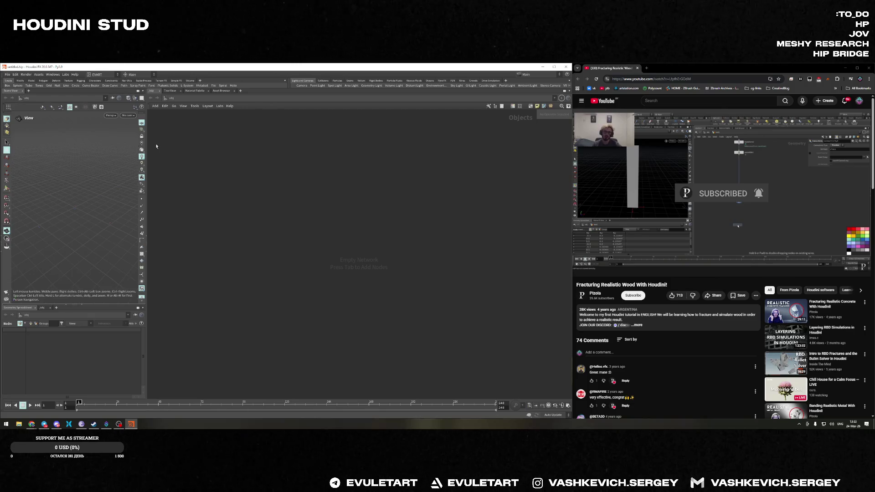
- Reopen the recovered crash .hip file from the pasted temp crash folder path
left_click(16, 74)
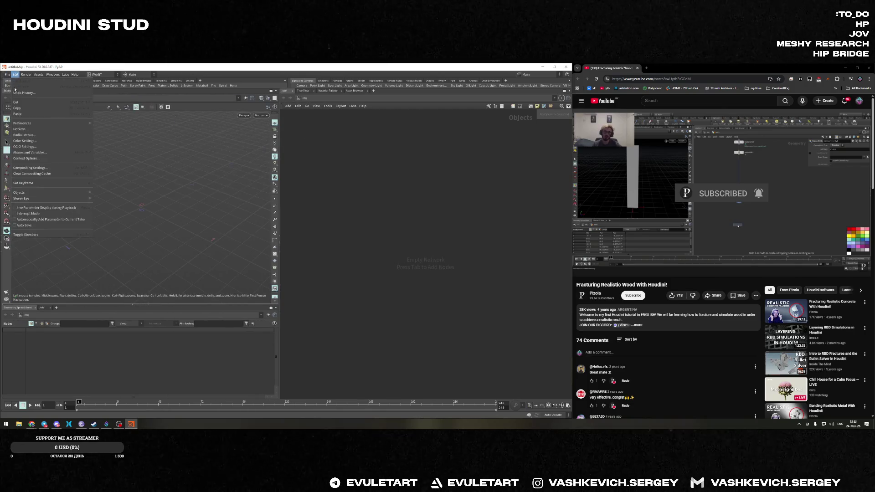
left_click(21, 88)
key("ctrl+v")
key("Return")
double_click(89, 111)
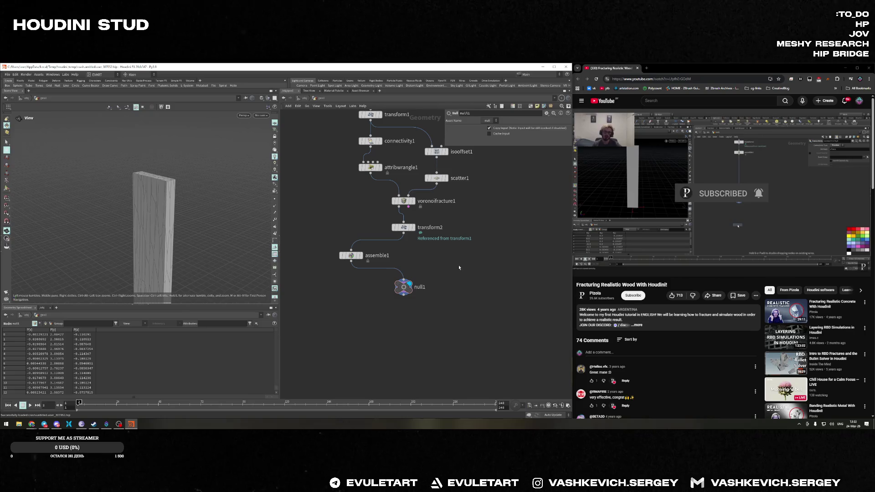
- Recolour the null1 node using the C colour palette
key("c")
left_click(543, 396)
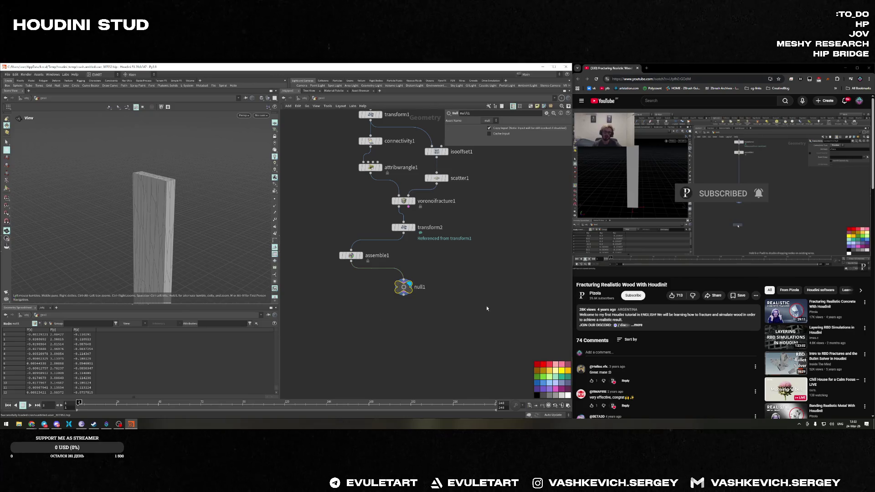
scroll(460, 276, "up", 1)
key("c")
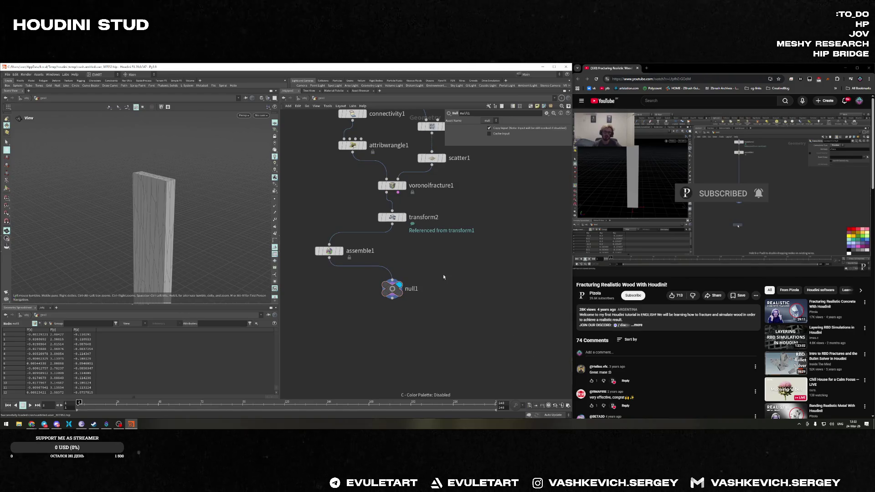
- Start Save As and move and enlarge the file chooser window
left_click(3, 75)
left_click(27, 116)
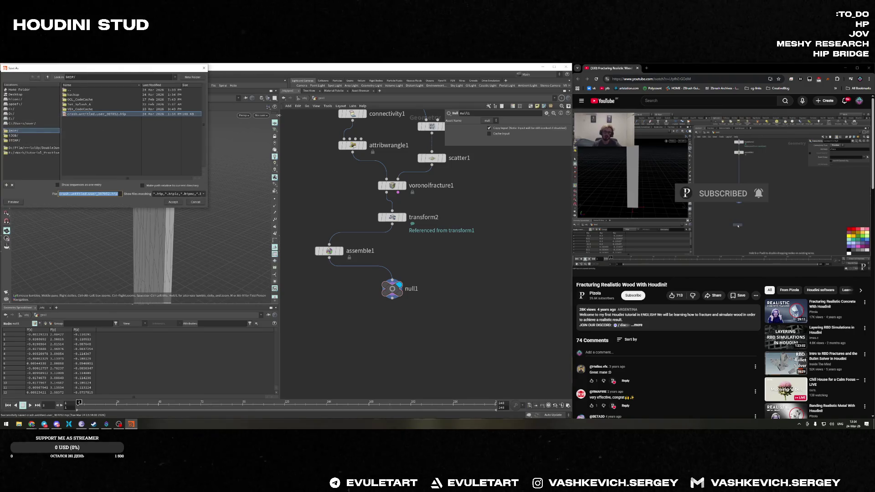
left_click_drag(102, 67, 276, 85)
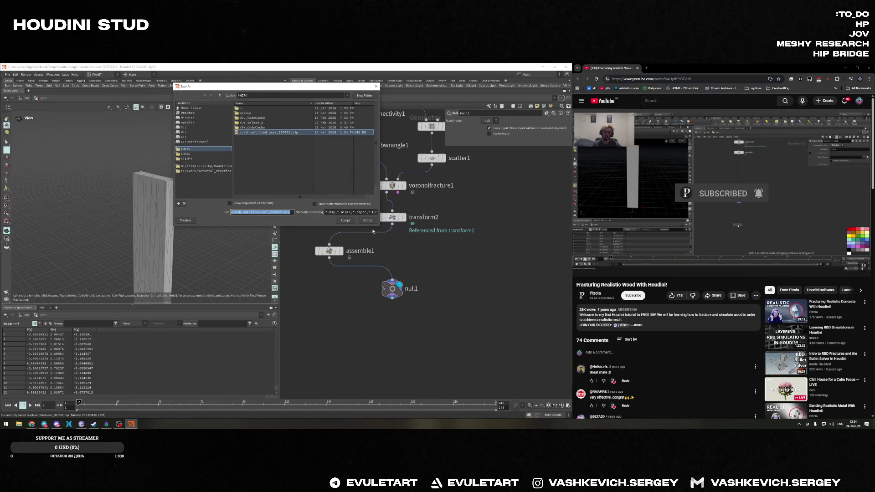
left_click_drag(379, 228, 549, 360)
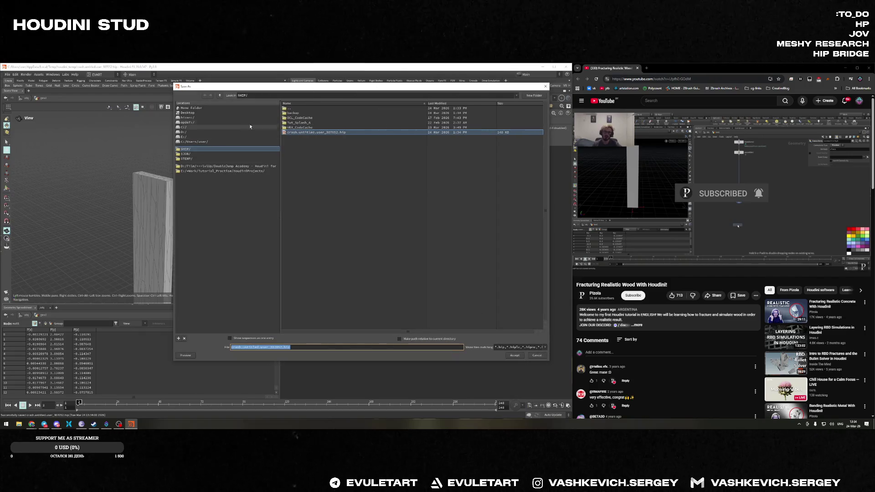
- Browse between the D:/ and E:/ drives looking for the project location
left_click(188, 137)
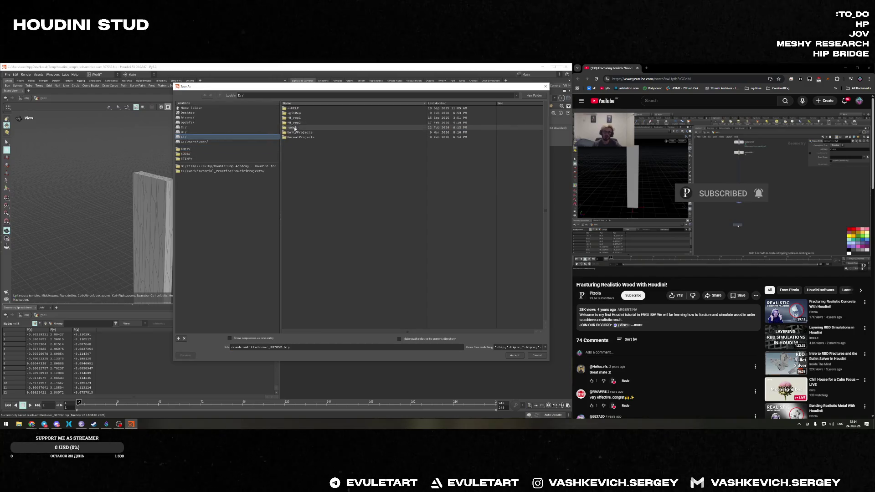
left_click(185, 132)
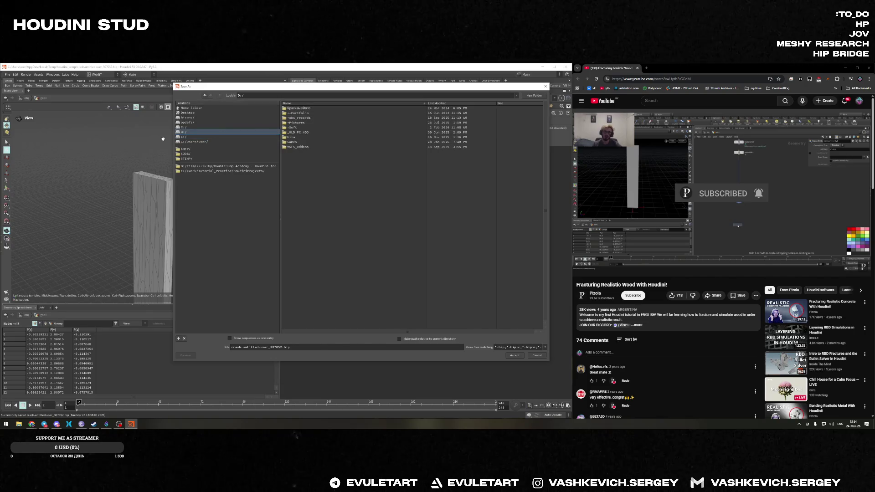
left_click(186, 137)
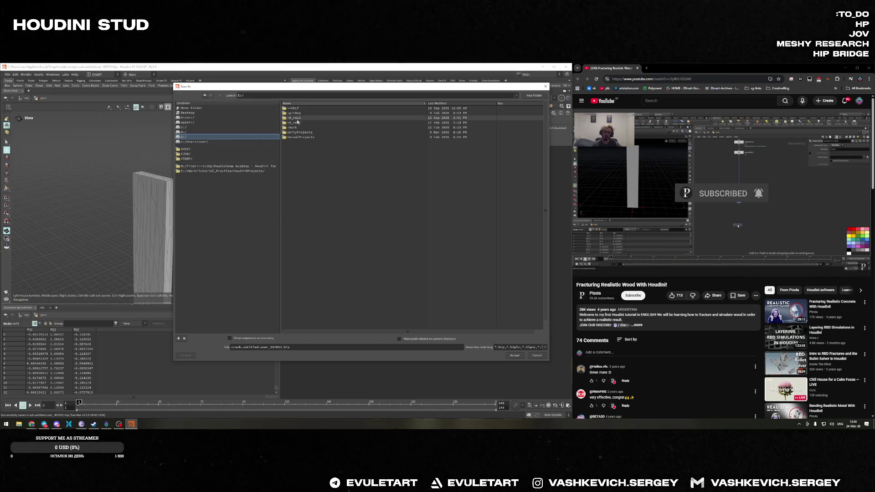
left_click(183, 132)
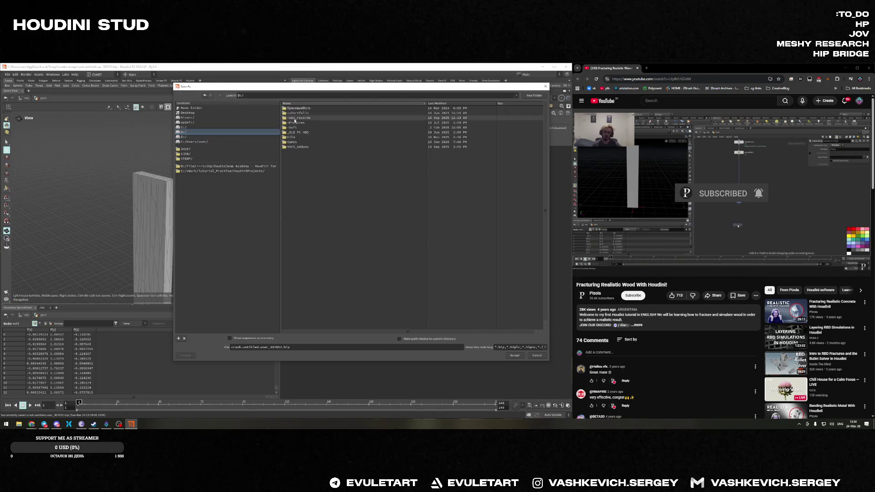
left_click(199, 137)
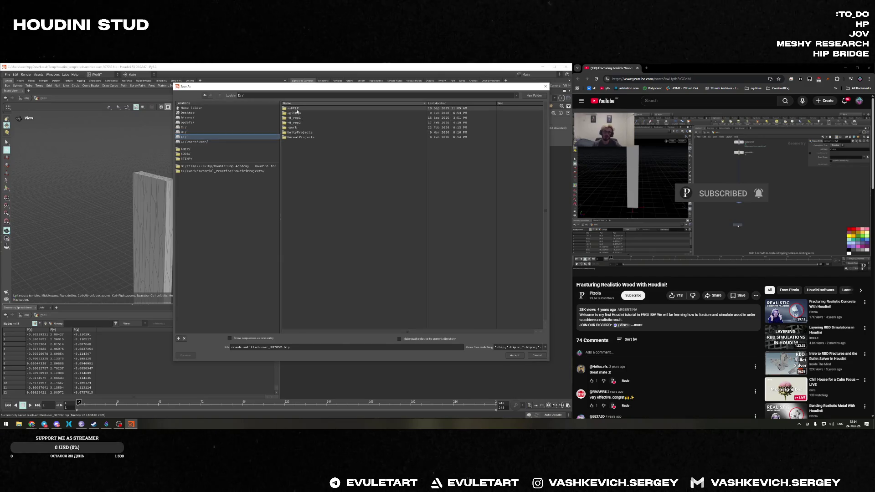
left_click(183, 132)
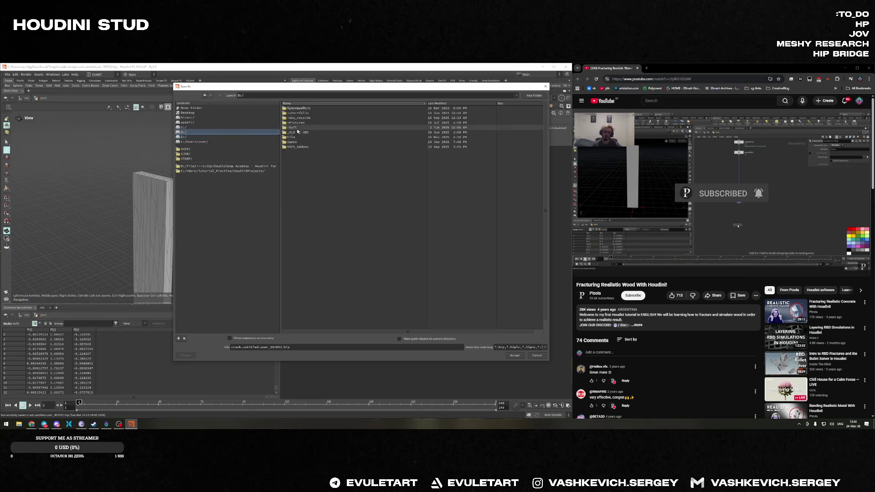
double_click(291, 141)
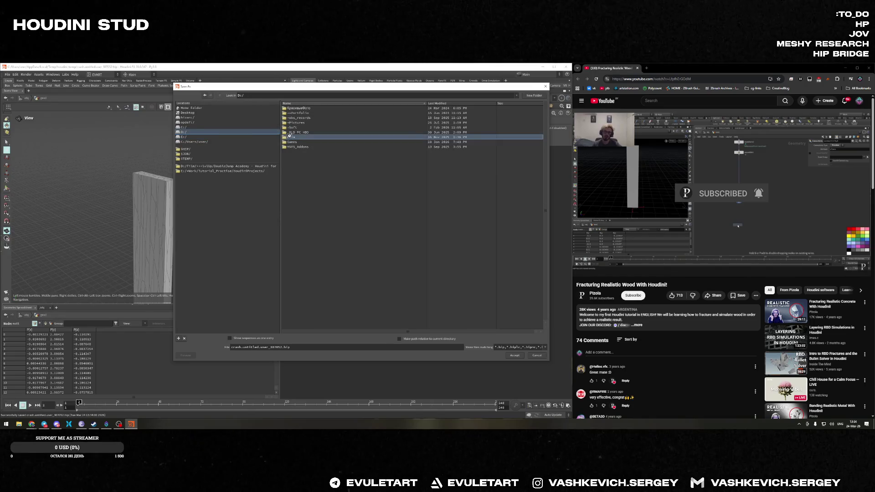
left_click(183, 137)
- Save the scene as a new fracturing_planks file in E:/Work/Tutorial_Practice/HoudiniProjects
double_click(297, 128)
double_click(301, 132)
left_click(304, 119)
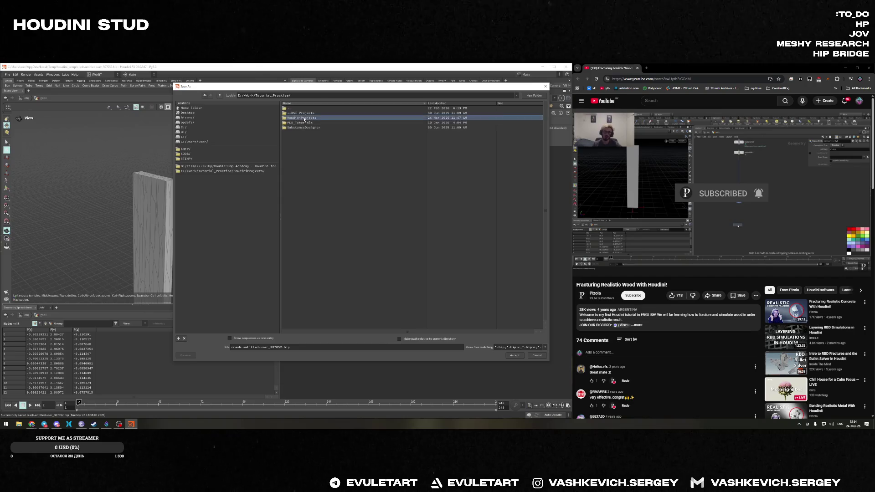
double_click(304, 119)
left_click(306, 345)
key("ctrl+a")
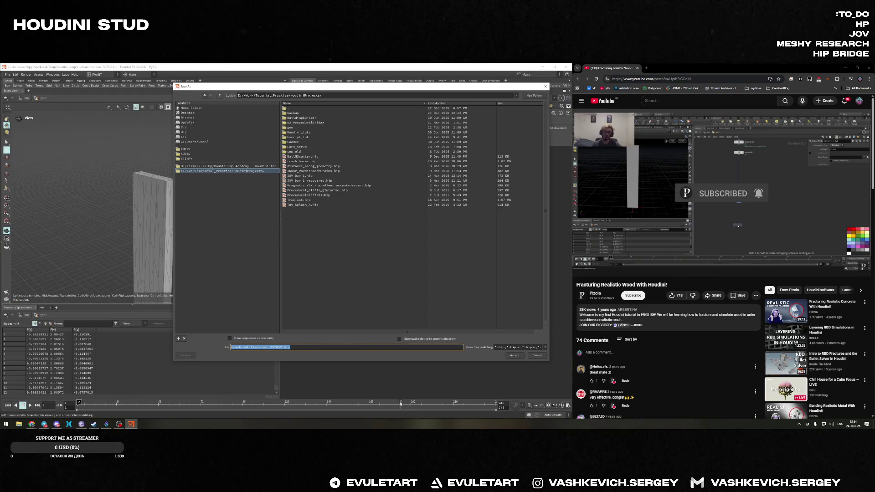
type("fracturing_")
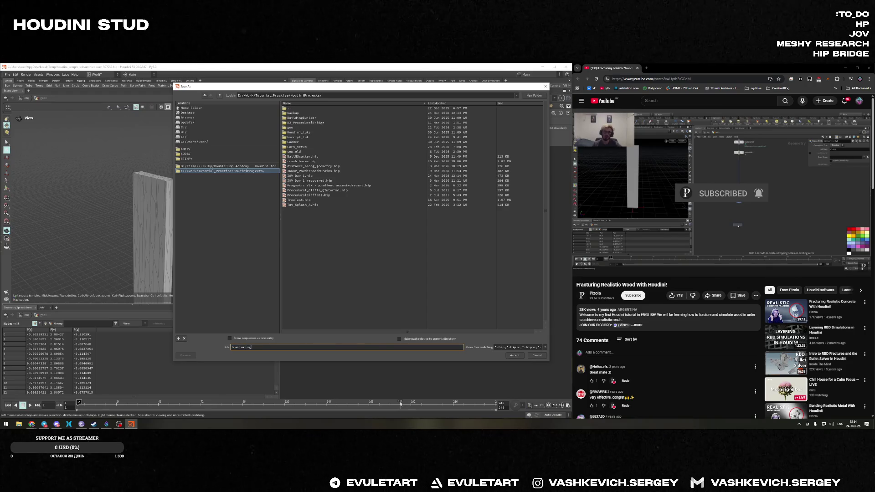
type("planks_")
type("01")
key("Return")
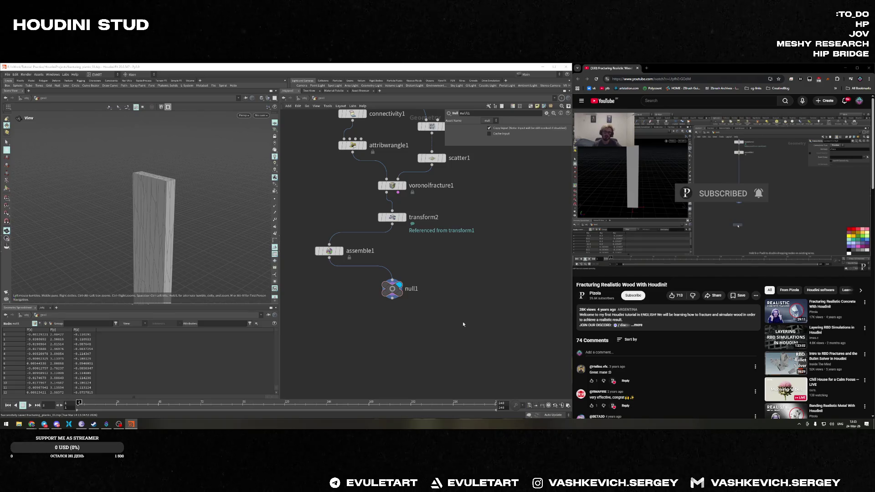
- Adjust the viewport and null1 parameter panel while reviewing the tutorial video
left_click_drag(178, 199, 167, 200)
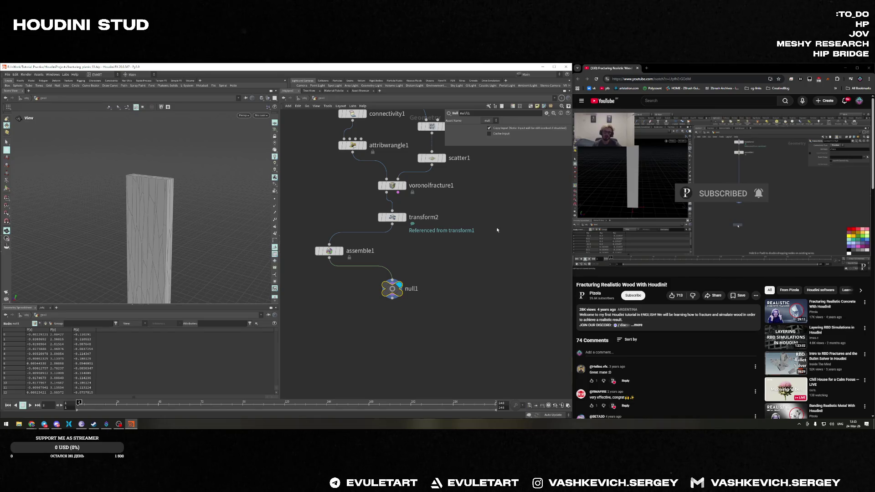
left_click_drag(445, 146, 464, 172)
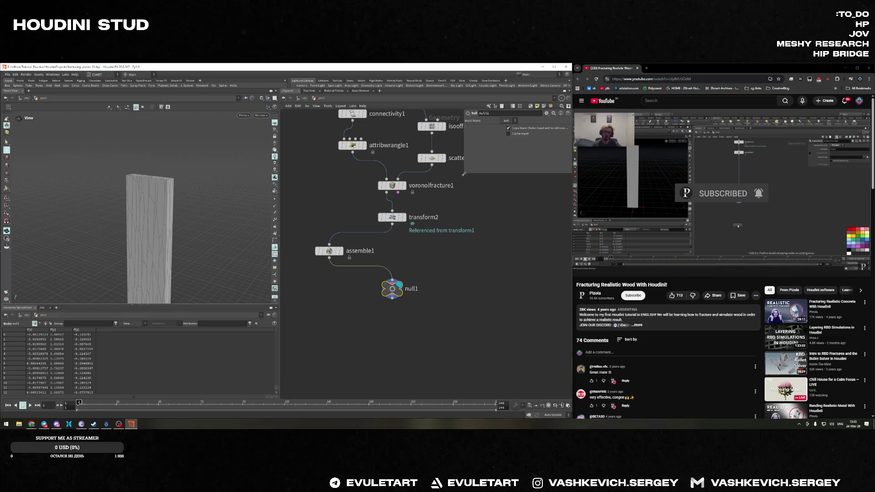
left_click(715, 218)
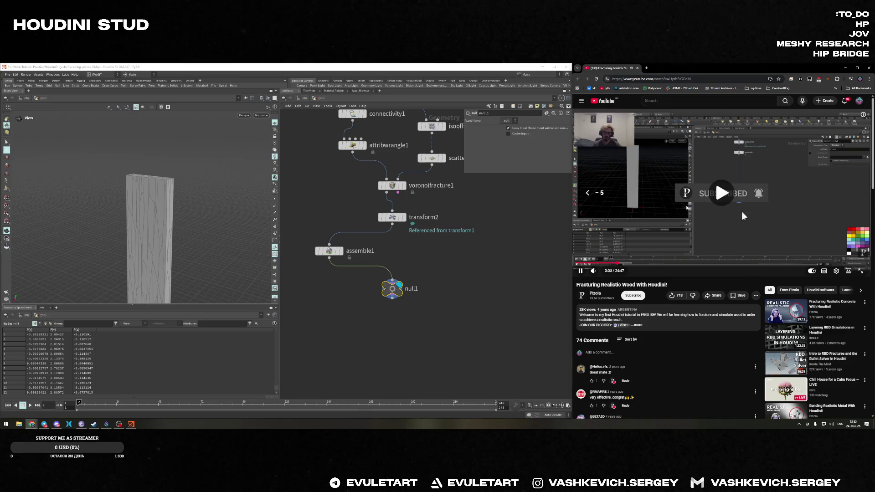
key("j")
scroll(449, 272, "down", 5)
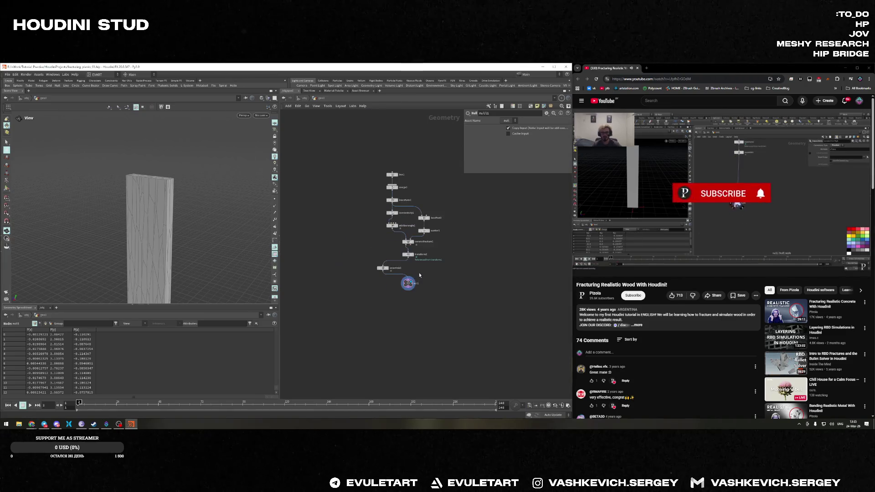
- Lay out assemble1 and null1 into a tidy column, save, and bring up the add-node list
left_click(397, 258, "shift")
key("l")
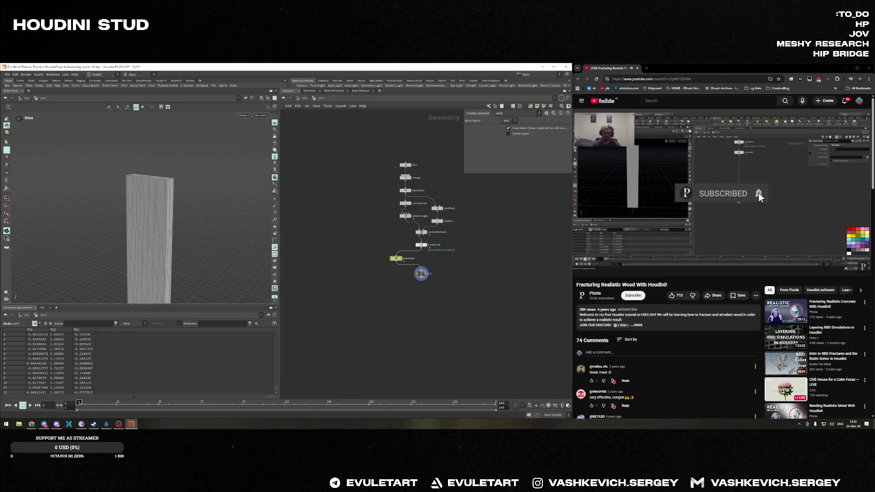
left_click(445, 272)
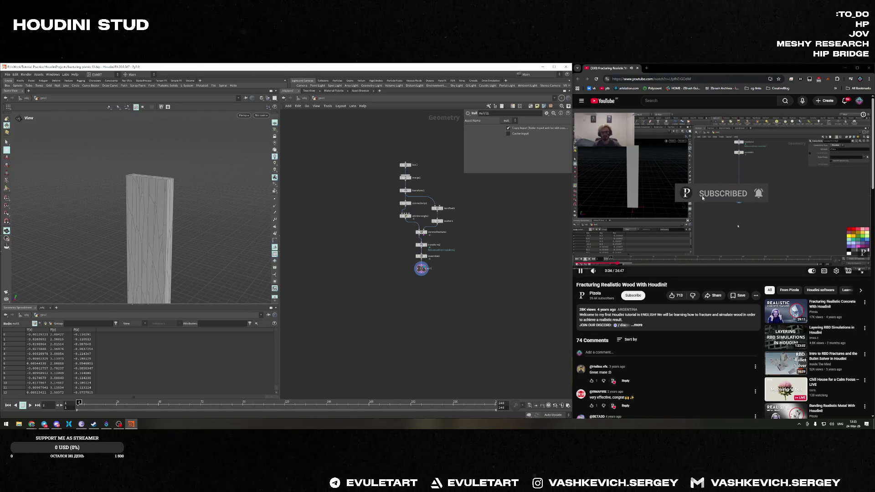
key("ctrl+s")
middle_click_drag(480, 260, 444, 241)
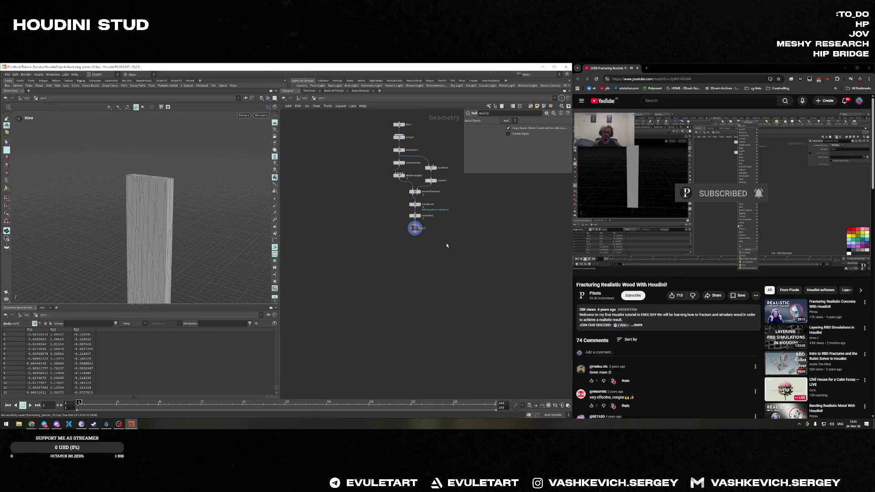
key("Tab")
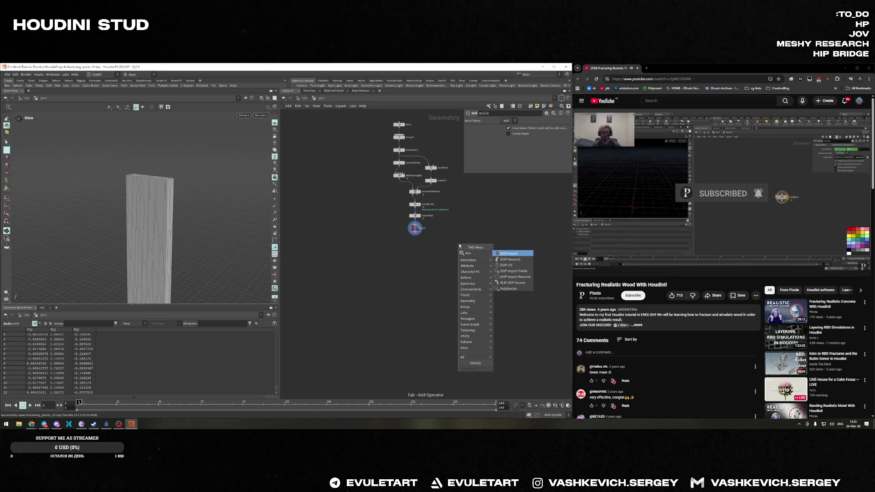
- Place a new DOP Network node below null1 in the geometry network
key("Return")
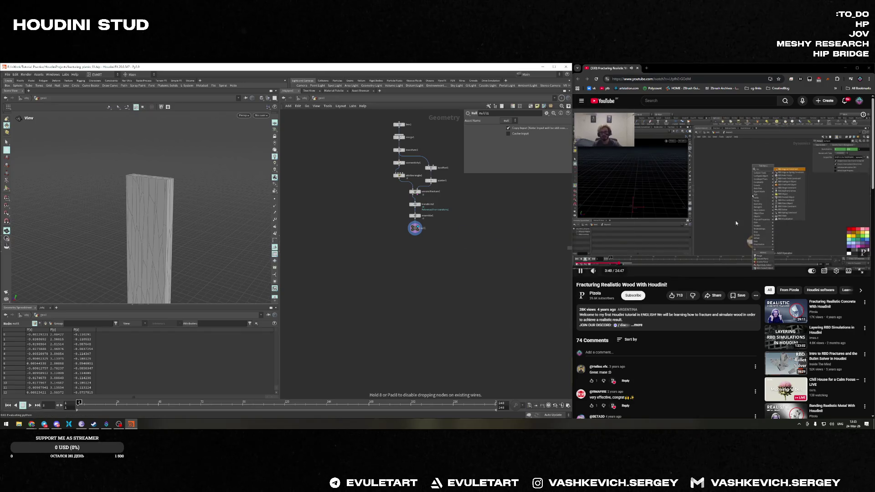
left_click(415, 271)
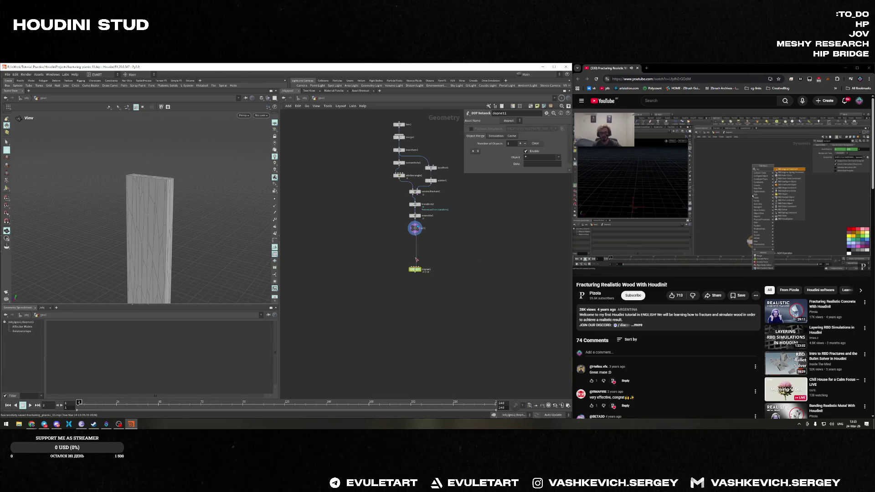
left_click(412, 264)
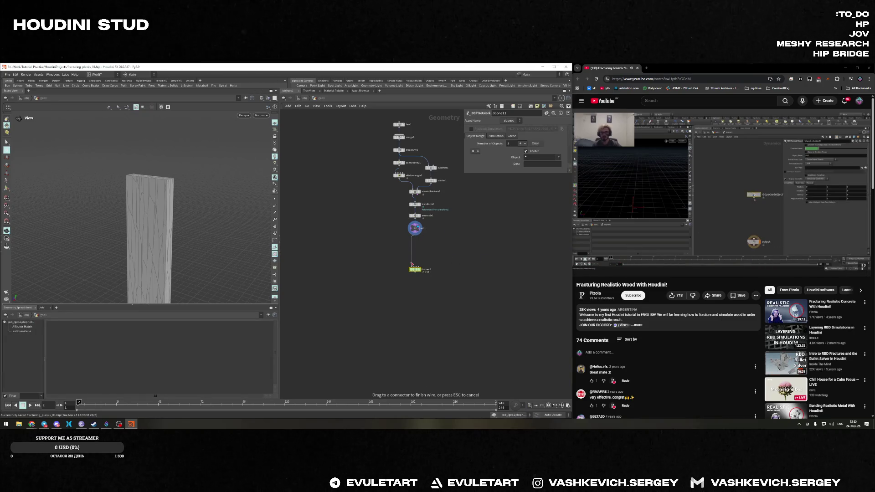
- Rewatch the tutorial section full screen and pause at the output node
left_click(750, 196)
key("Left")
key("f")
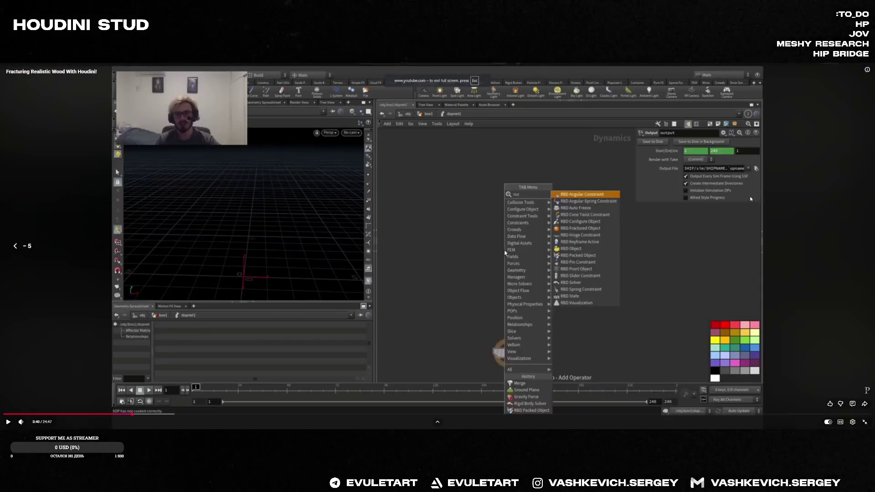
key("space")
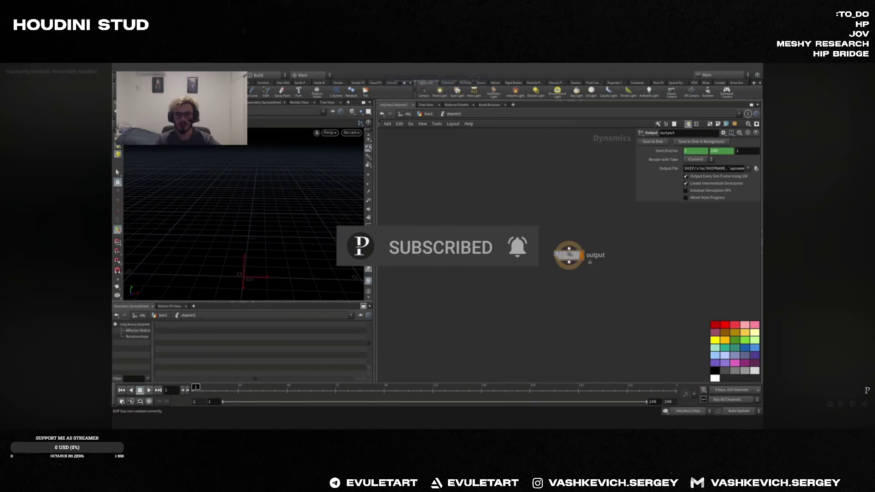
key("space")
key("Escape")
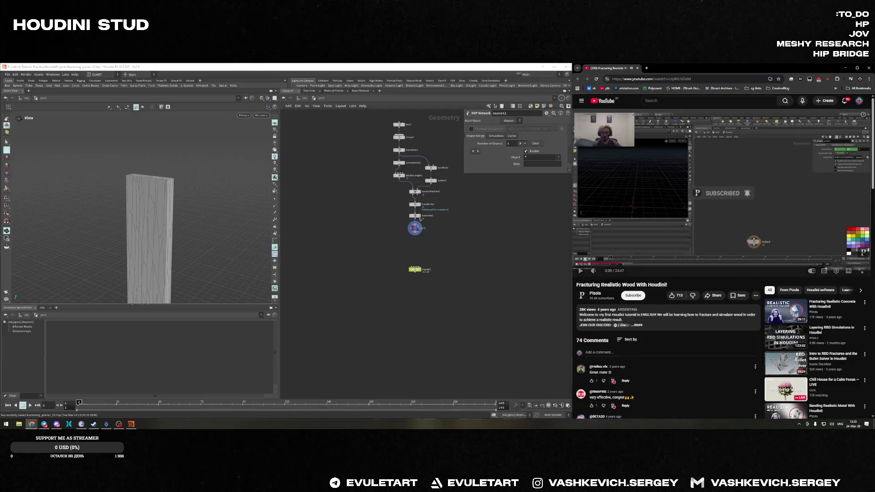
- Dive into dopnet1 and place an RBD Packed Object feeding the output node
double_click(401, 231)
scroll(469, 242, "down", 2)
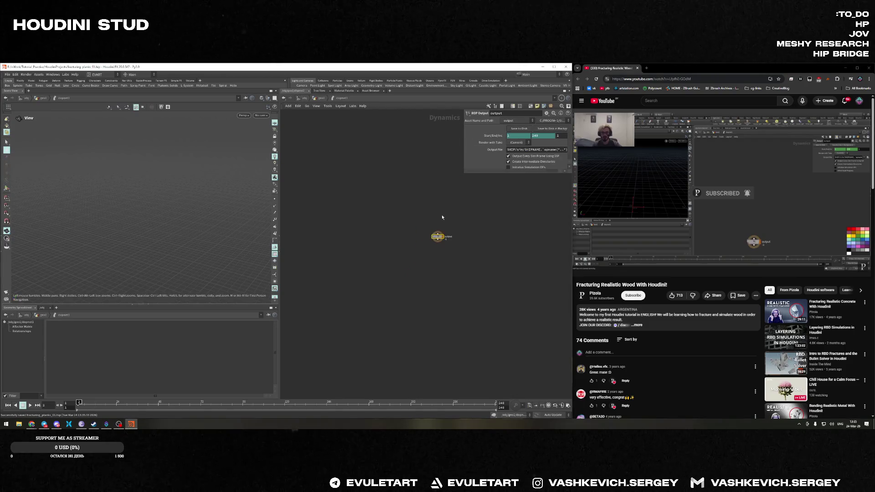
key("space")
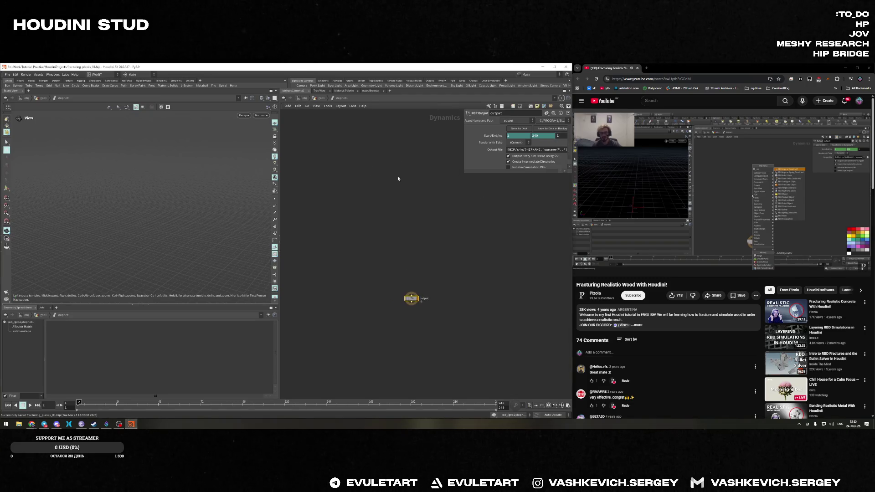
key("Tab")
type("rbd")
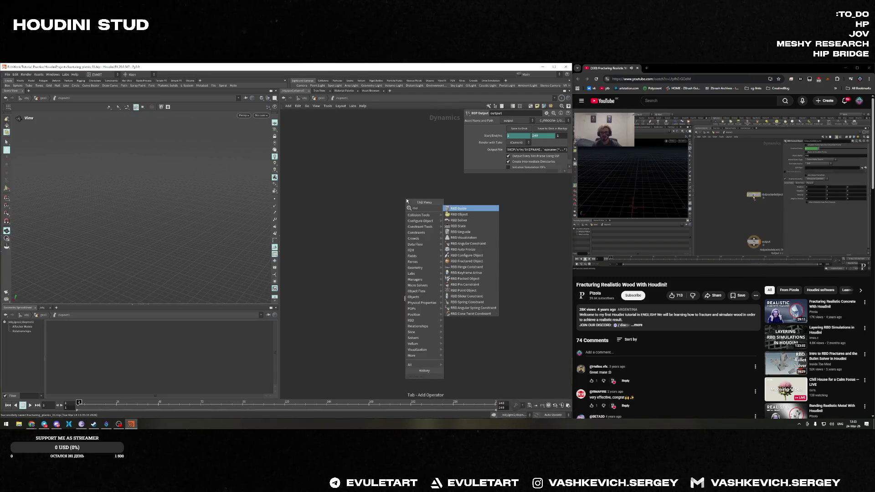
type(" pack")
key("Return")
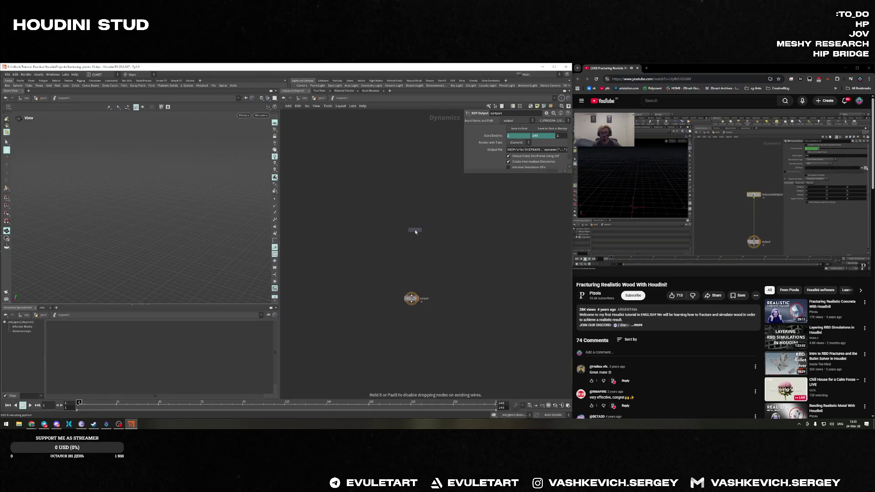
left_click(416, 229)
left_click_drag(416, 230, 410, 231)
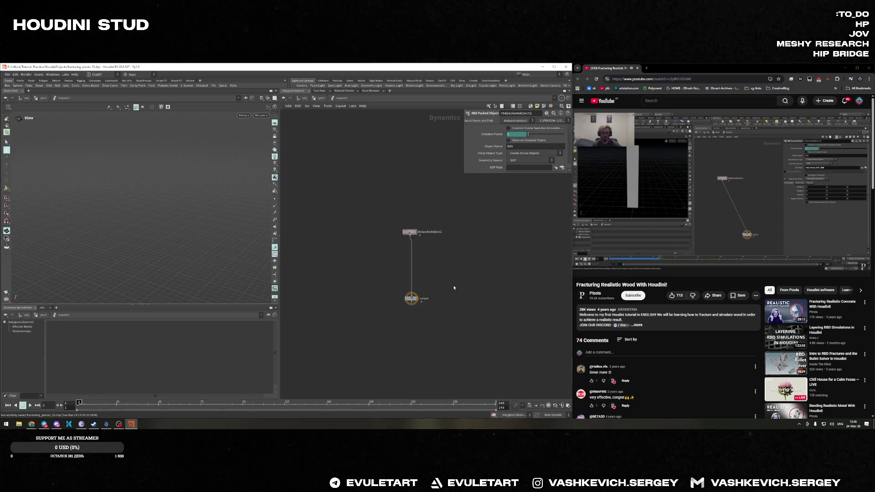
left_click(411, 299)
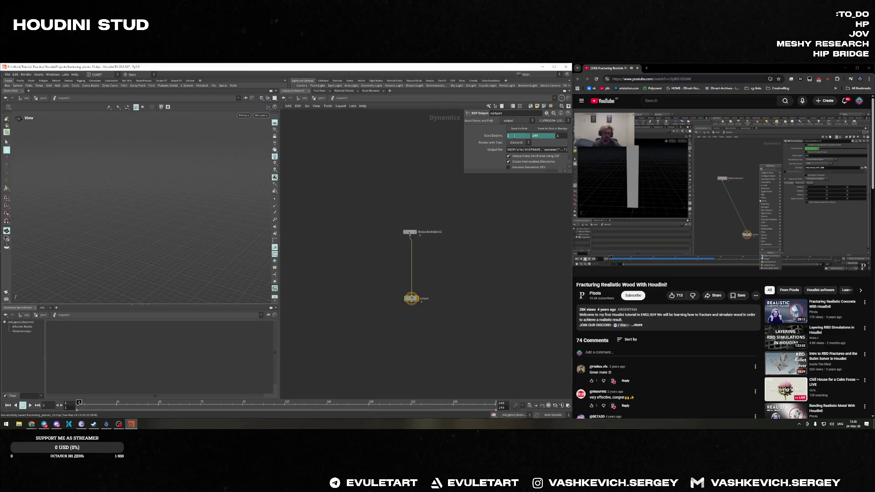
left_click(740, 238)
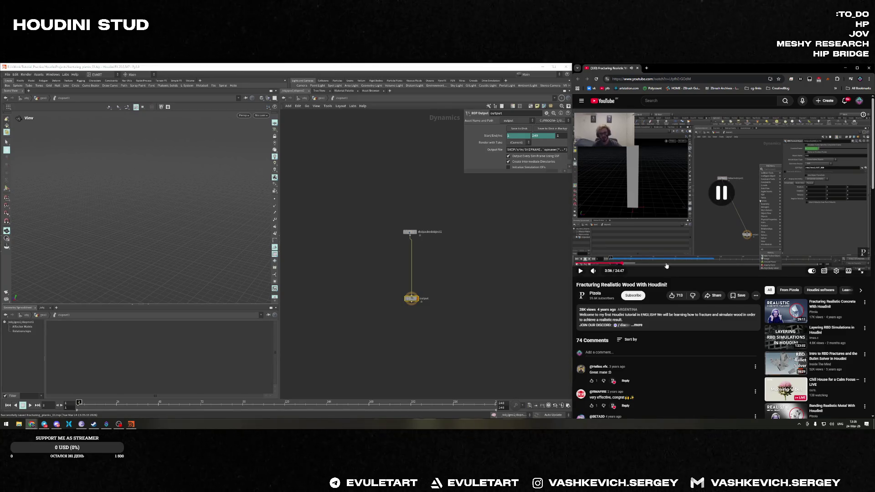
- Add a Rigid Body Solver onto the wire between the RBD Packed Object and output
left_click(409, 231)
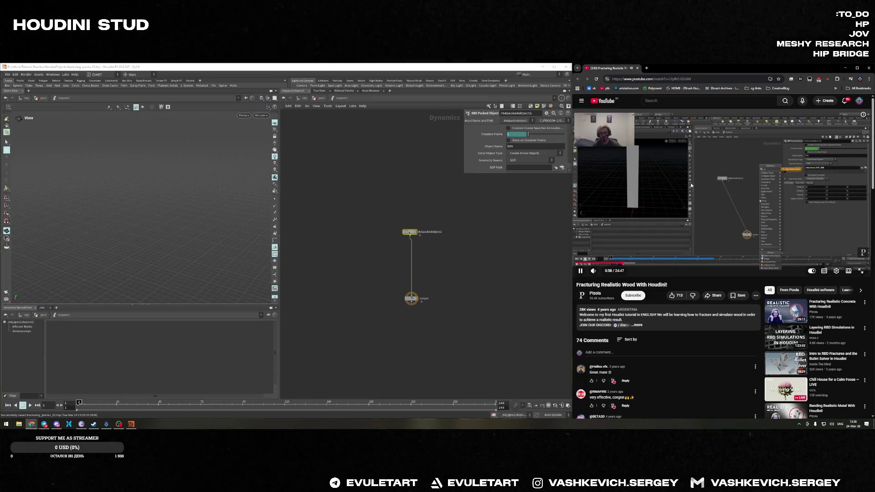
key("Tab")
type("rig")
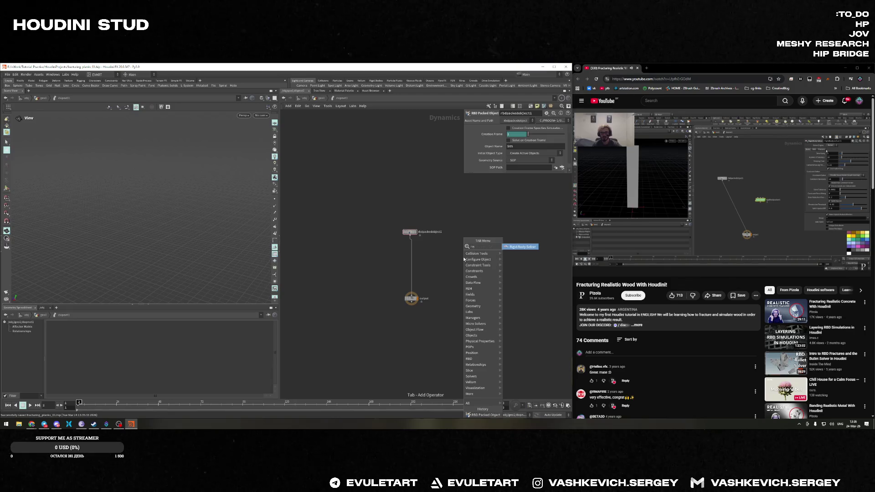
key("Return")
left_click(464, 257)
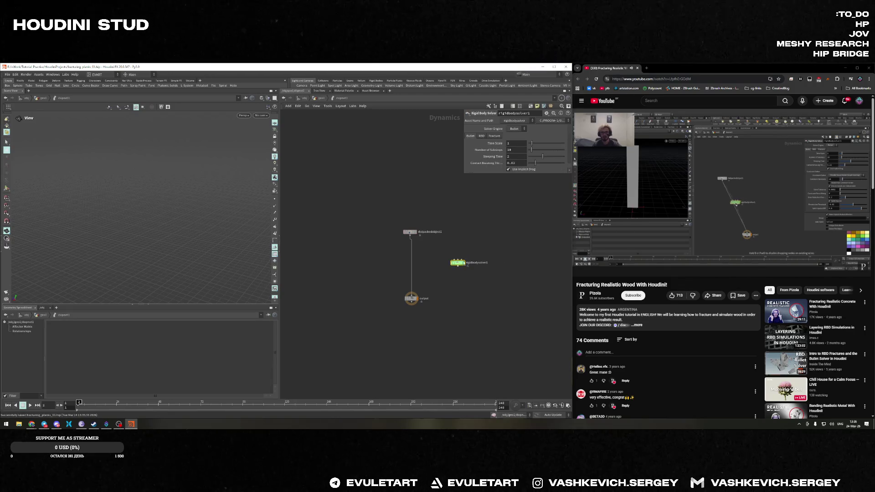
mouse_move(457, 263)
left_mouse_down()
mouse_move(409, 260)
mouse_move(432, 255)
left_mouse_up()
- Drop a Gravity Force onto the wire below the solver
key("Tab")
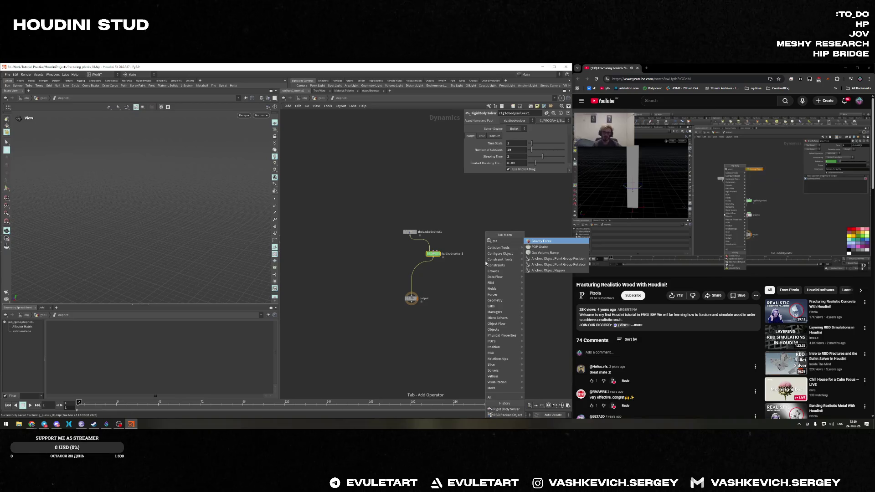
key("Return")
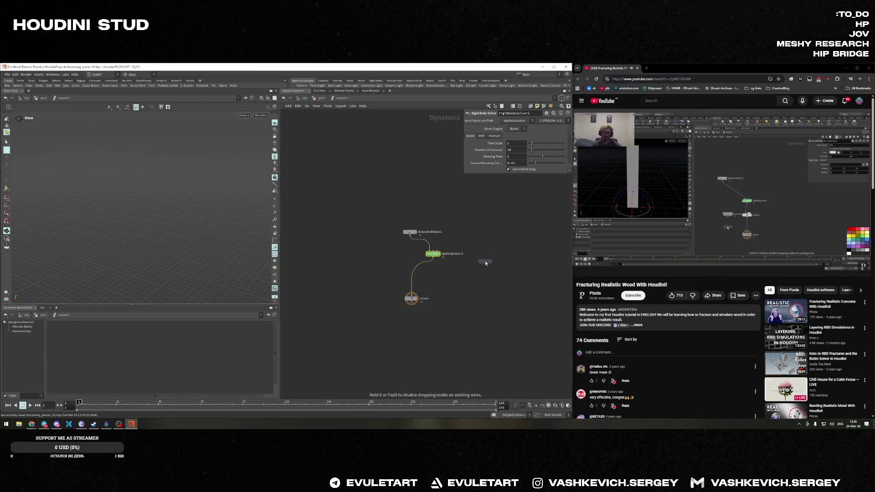
left_click(415, 272)
middle_click_drag(418, 273, 458, 240)
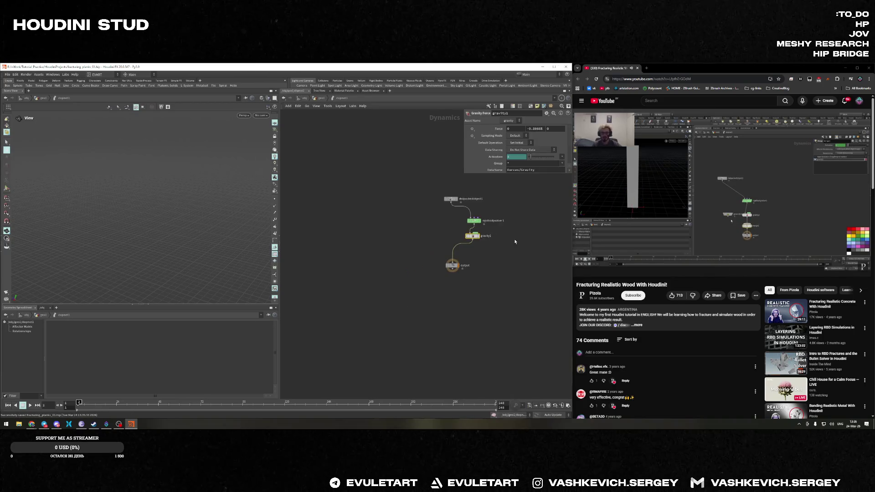
left_click(604, 270)
key("Tab")
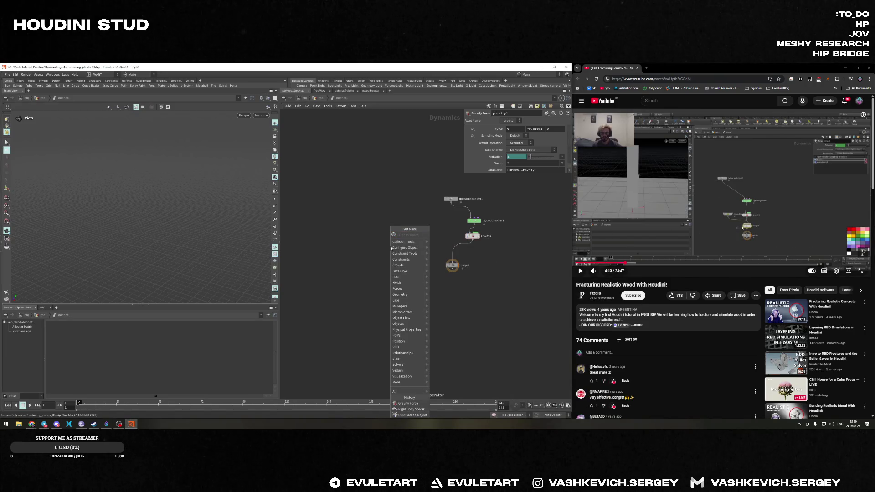
- Add a Ground Plane and merge it with the gravity branch into the output
key("BackSpace")
key("BackSpace")
type("ground")
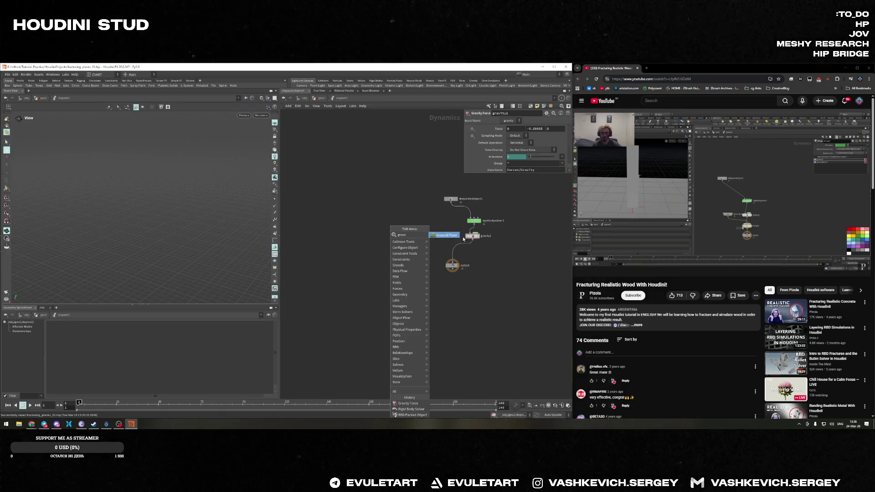
key("Return")
left_click(434, 236)
left_click(472, 237, "shift")
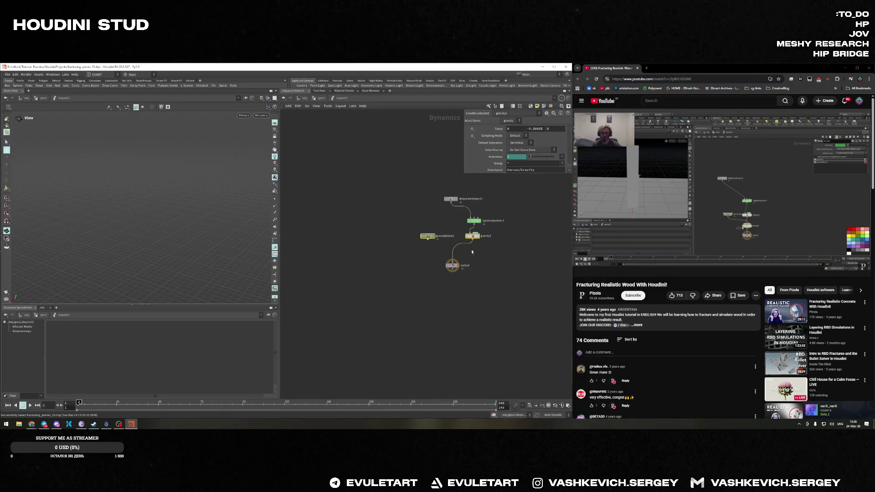
left_click(471, 241)
left_click(451, 264)
- Tidy the DOP node positions and recentre the network view
left_click_drag(417, 243, 501, 195)
left_click_drag(473, 238, 477, 225)
key("h")
left_click(462, 239)
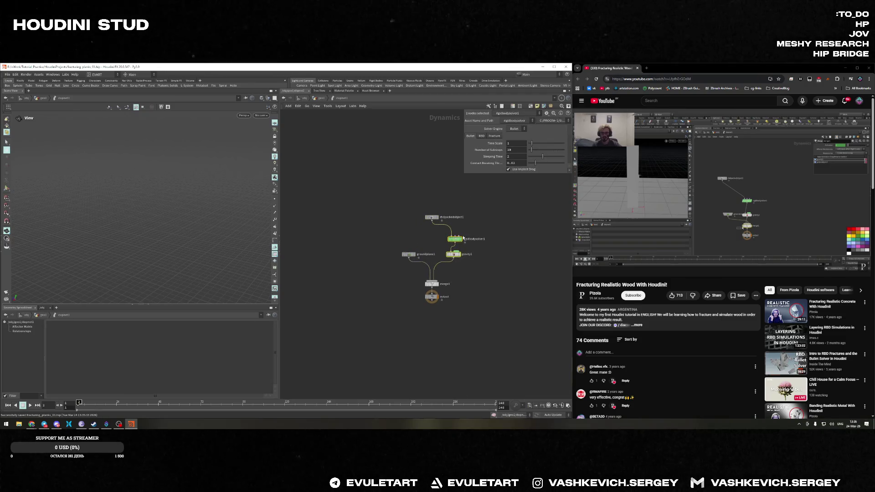
mouse_move(454, 253)
left_mouse_down()
mouse_move(441, 254)
mouse_move(478, 258)
mouse_move(457, 253)
left_mouse_up()
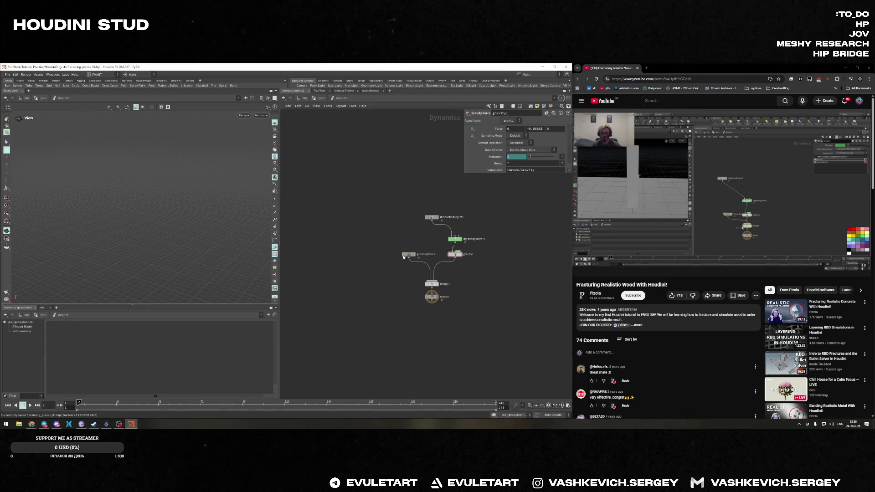
left_click_drag(404, 257, 402, 257)
middle_click_drag(426, 238, 416, 238)
left_click(422, 217)
left_click(717, 191)
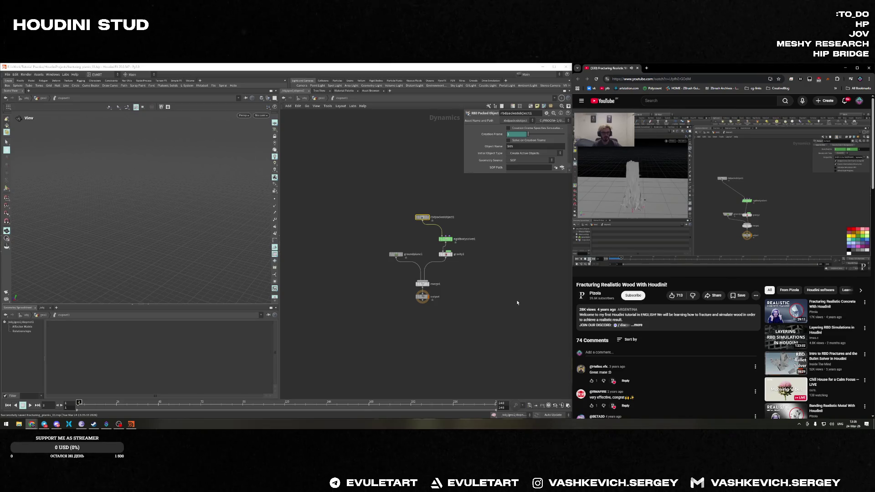
left_click(590, 239)
- Wire null1 into dopnet1's input and display the DOP network result
left_click(422, 296)
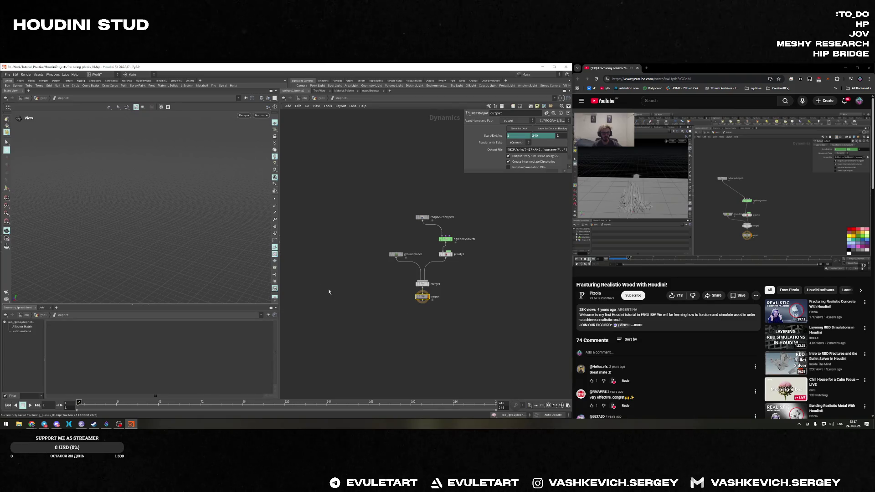
key("u")
left_click_drag(409, 157, 395, 266)
left_click(409, 274)
left_click(426, 283)
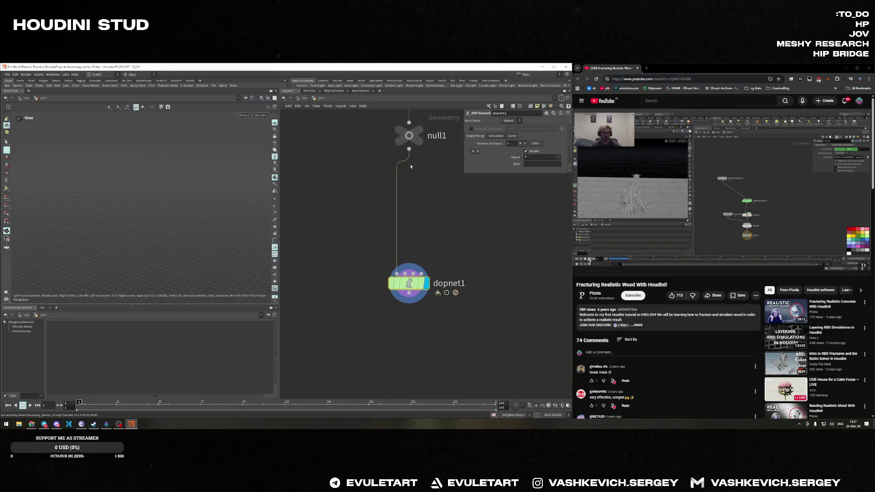
- Display the plank from null1 and return inside the DOP network
left_click(409, 136)
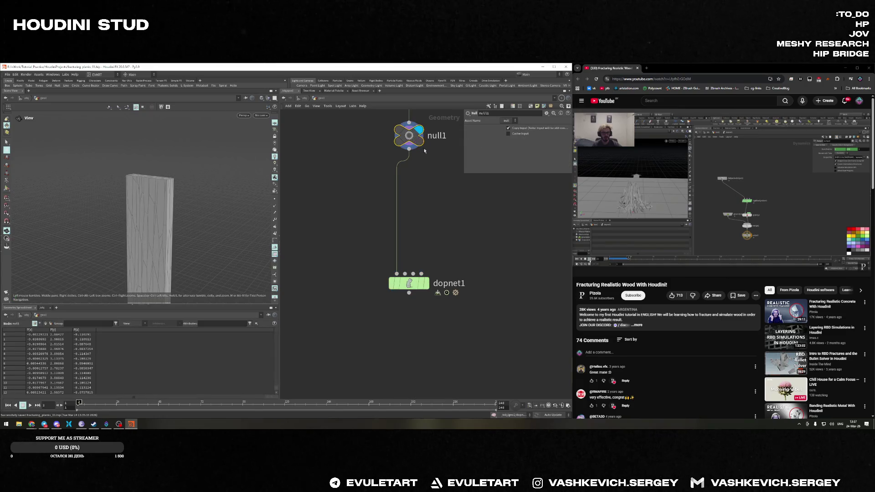
key("u")
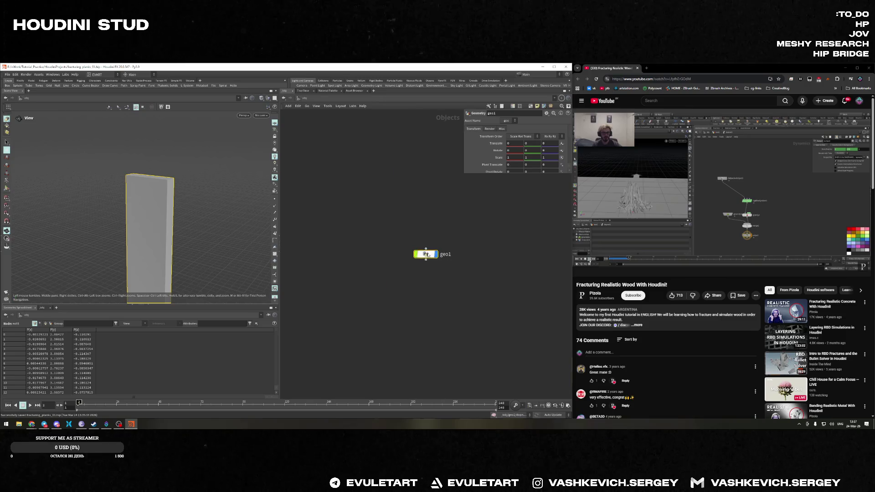
key("i")
key("i")
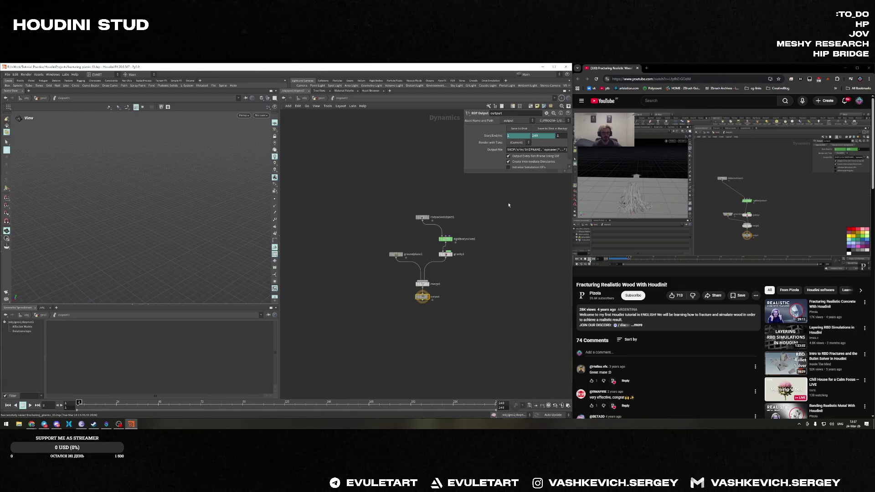
- Rewind the tutorial to about 3:44, pause it, and show rbdpackedobject1's parameters
left_click(734, 187)
key("j")
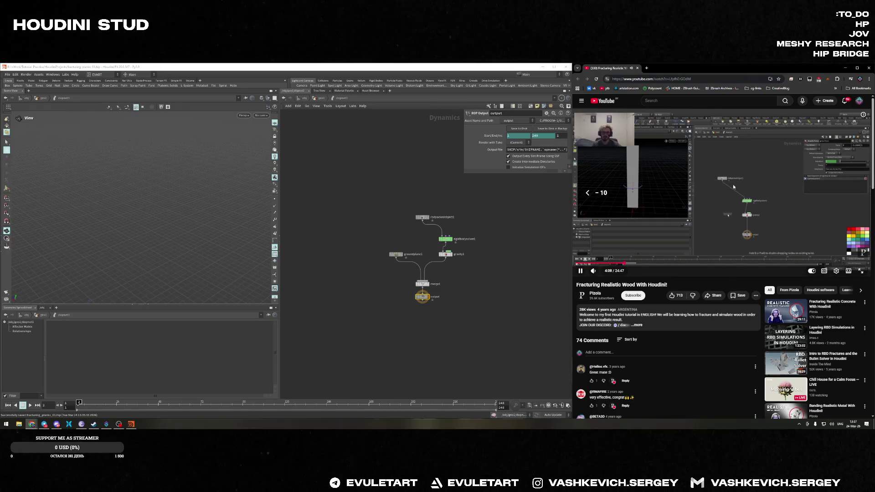
key("j")
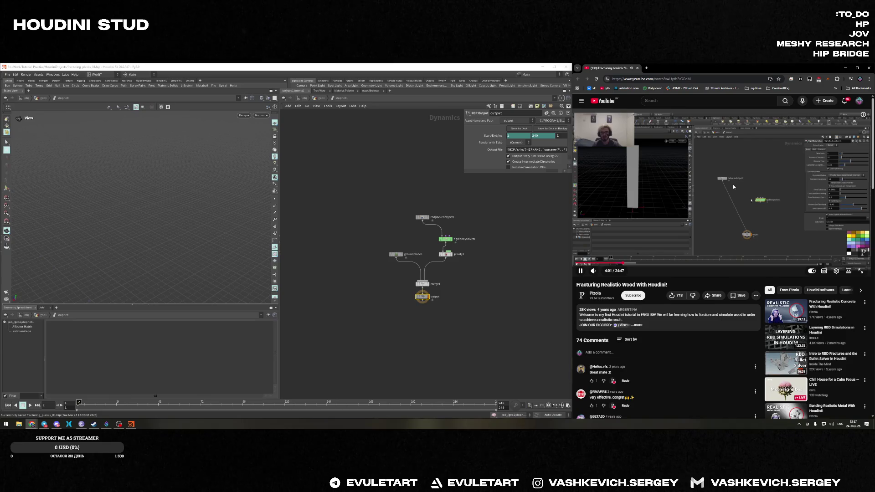
key("Left")
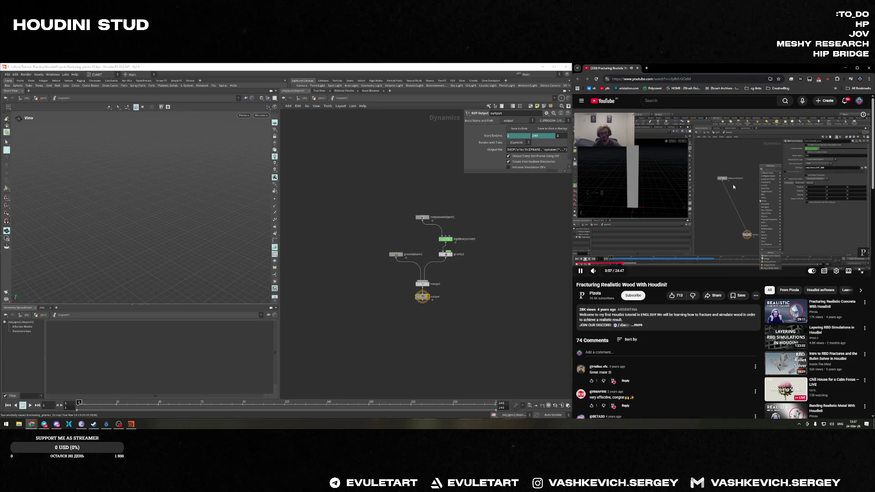
key("Left")
key("Left")
key("Left")
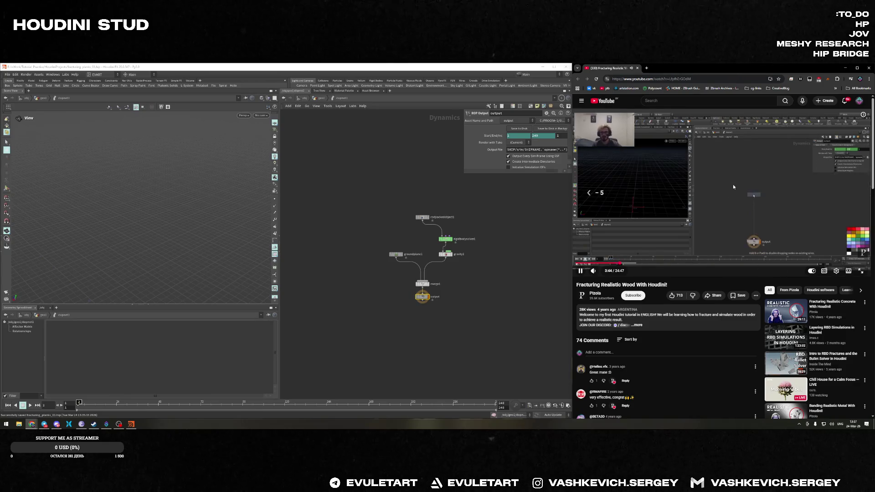
left_click(734, 184)
left_click(423, 218)
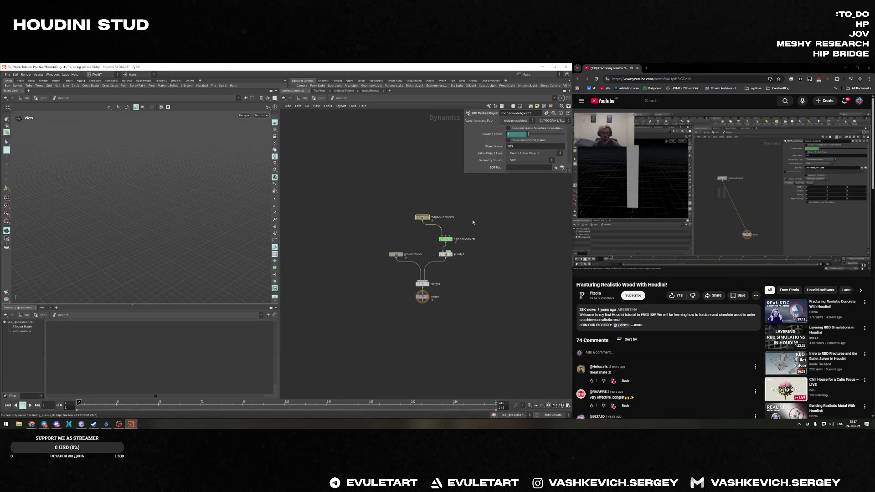
scroll(522, 168, "down", 2)
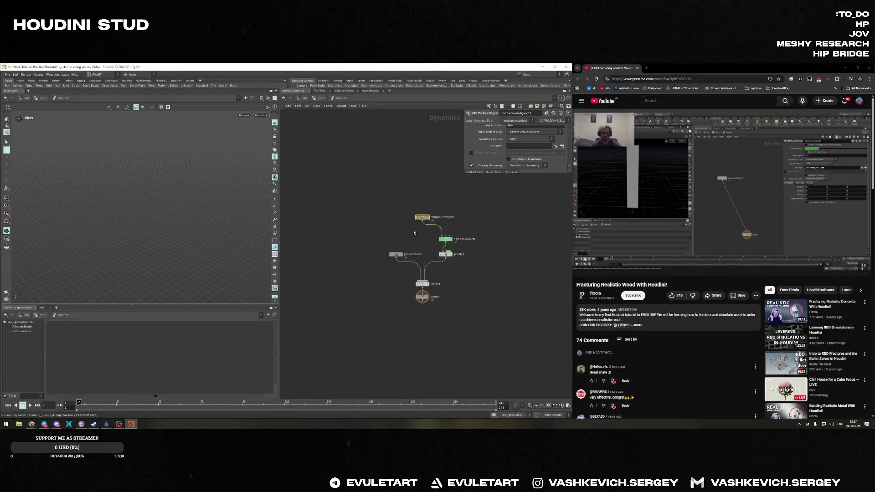
- Paste /obj/geo1/null1 into the RBD Packed Object's SOP Path inside dopnet1
key("u")
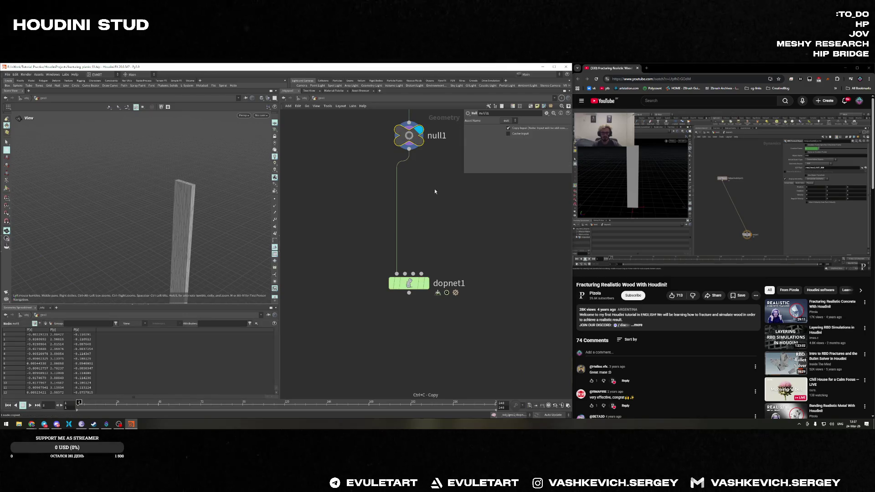
double_click(409, 284)
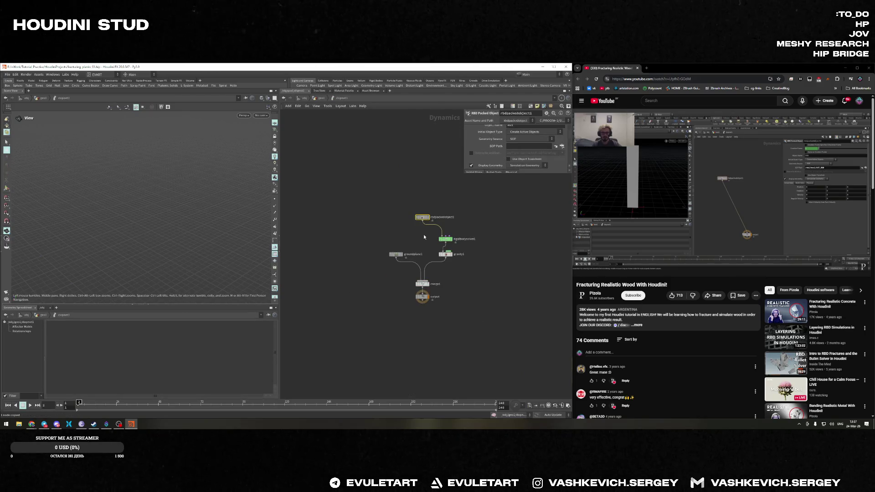
type("/obj/geo1/null1")
left_click(488, 239)
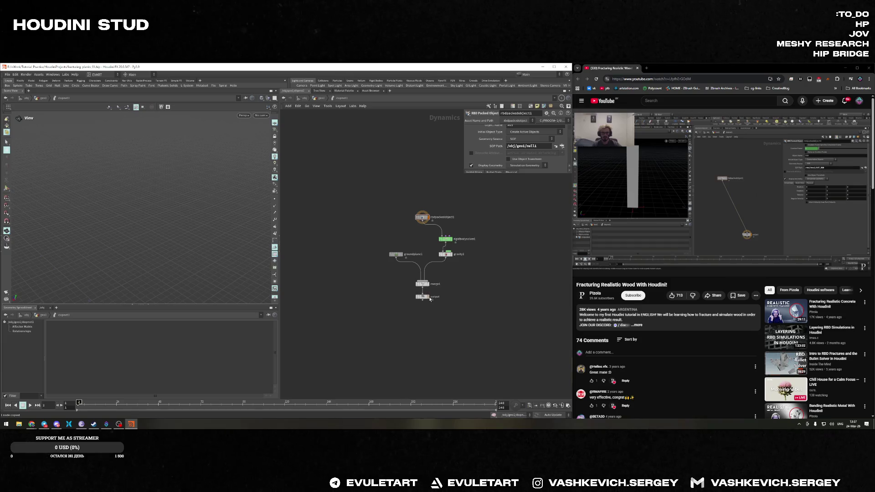
- Check the tutorial step, then scrub the simulation timeline forward to test the falling plank
mouse_move(722, 185)
left_click(740, 192)
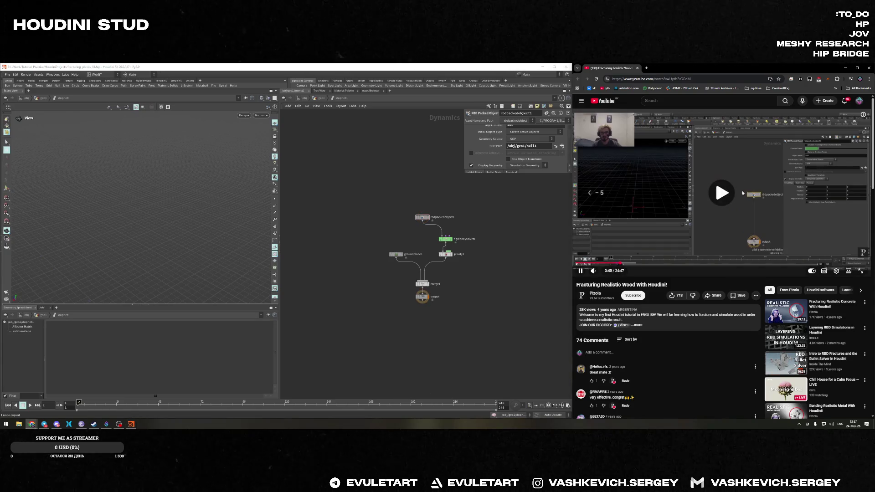
key("j")
key("j")
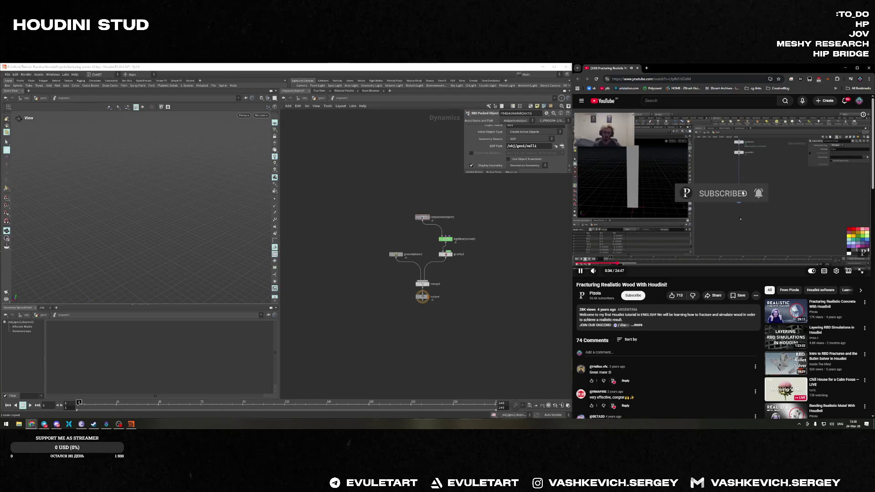
left_click(742, 193)
left_click(353, 404)
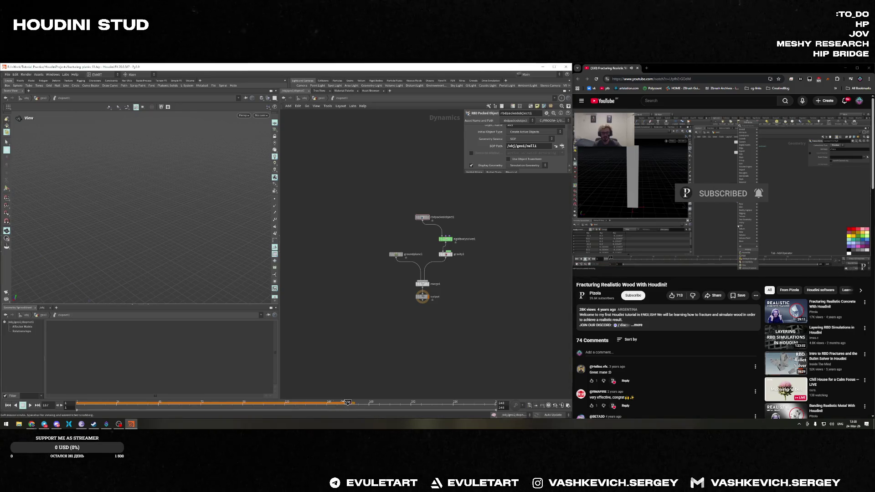
- Rename the plank's null1 to OUT_RBD at the geometry level after inspecting the fractured plank
key("ctrl+Up")
mouse_move(196, 221)
left_mouse_down()
mouse_move(153, 180)
mouse_move(216, 224)
mouse_move(205, 205)
left_mouse_up()
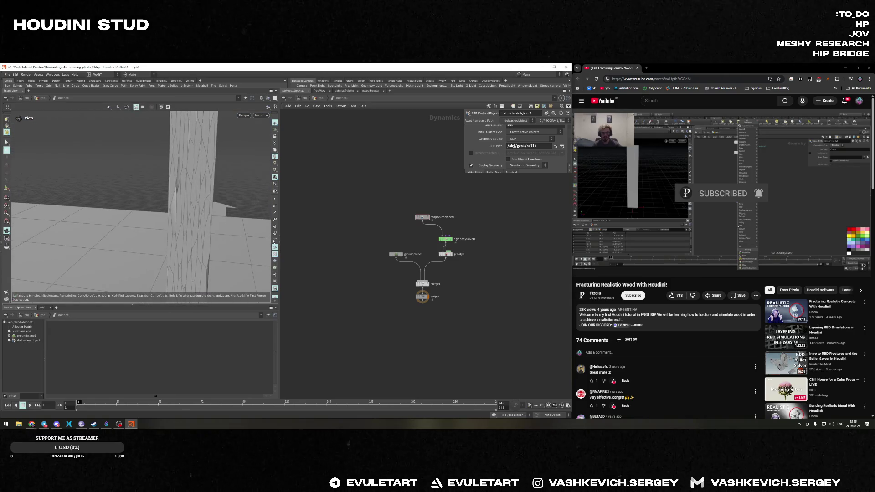
middle_click_drag(407, 225, 392, 220)
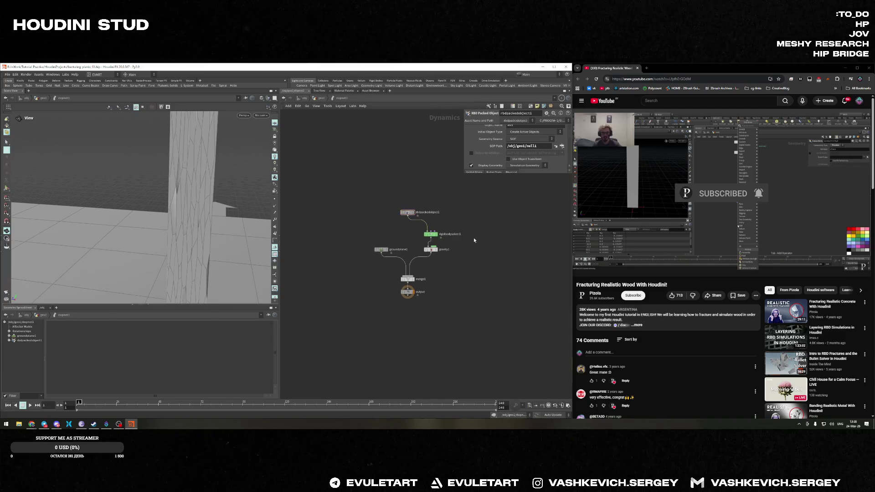
key("u")
double_click(436, 135)
type("LOUT_RBD")
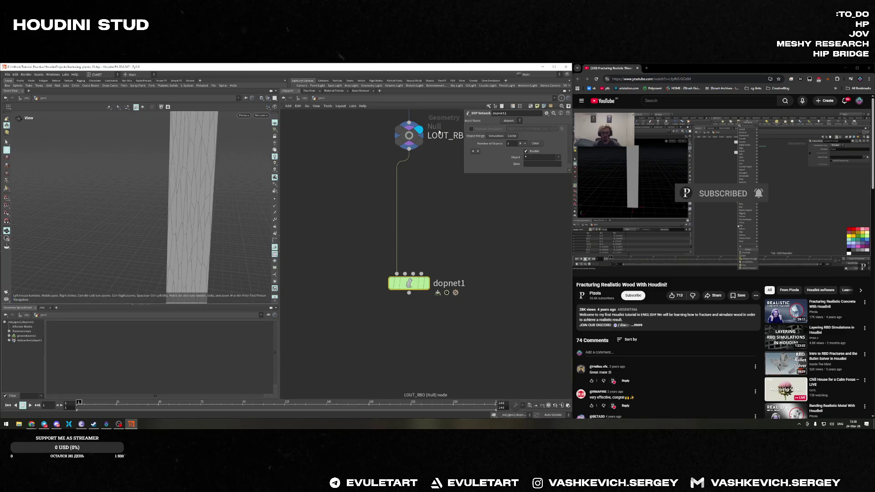
key("Return")
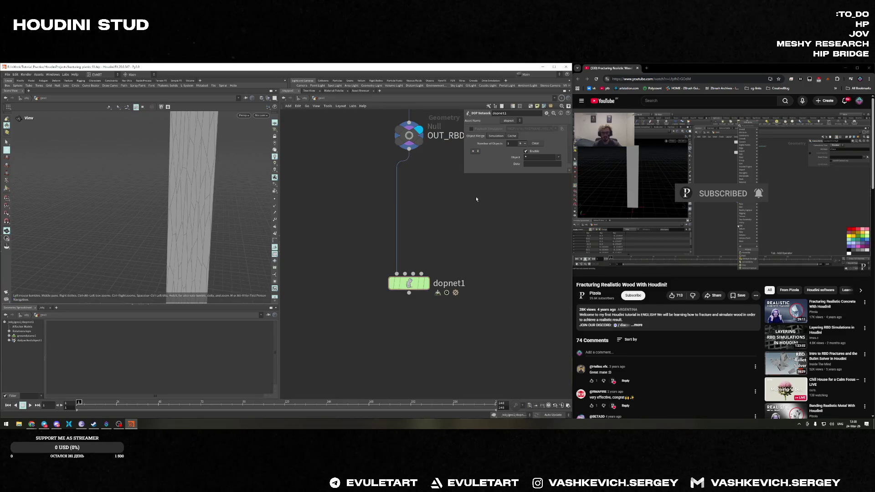
scroll(414, 206, "down", 3)
- Back inside dopnet1, select the output node and play the simulation
double_click(413, 251)
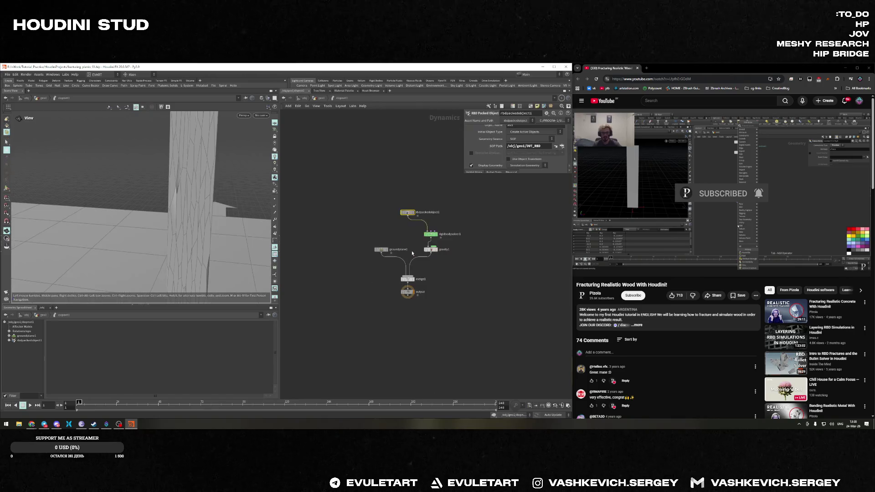
mouse_move(205, 171)
left_mouse_down()
mouse_move(161, 175)
mouse_move(205, 192)
left_mouse_up()
left_click(407, 292)
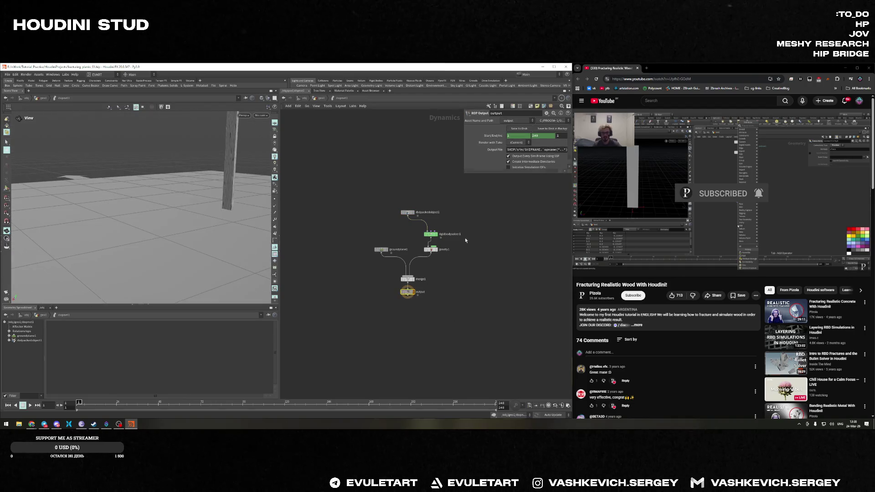
middle_click_drag(465, 243, 452, 246)
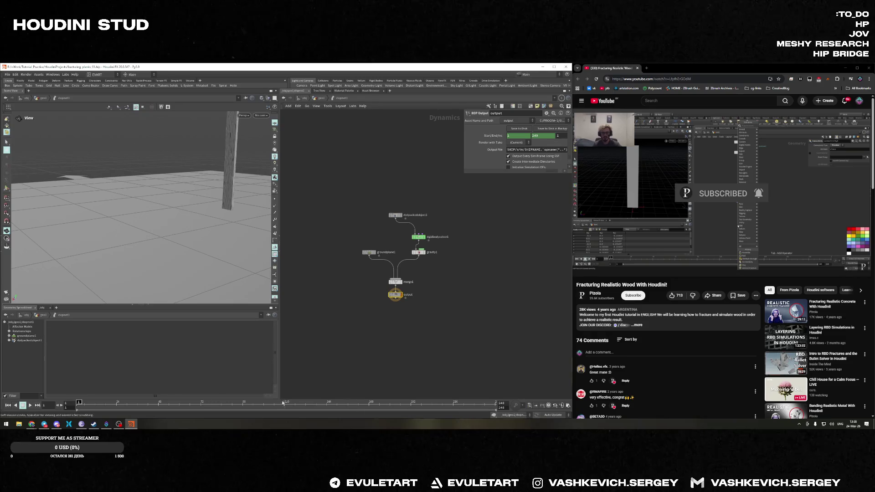
left_click(30, 406)
- Stop the simulation at frame 1 and pause the tutorial at the OUT_RBD SOP Path step, leaving fullscreen
left_click(23, 406)
left_click(9, 406)
scroll(418, 274, "up", 3)
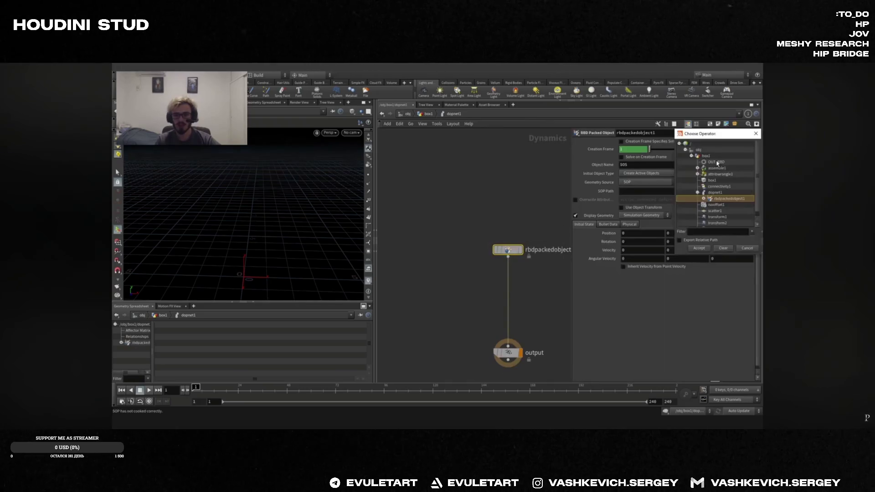
left_click(501, 303)
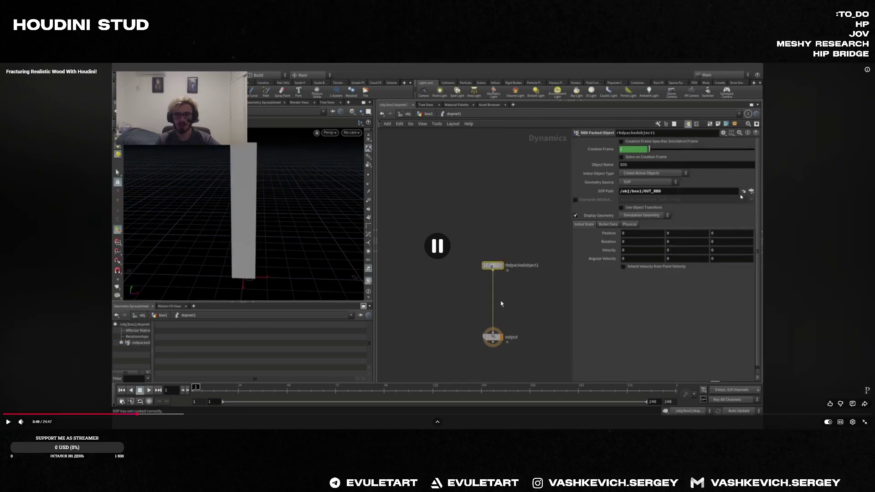
key("Escape")
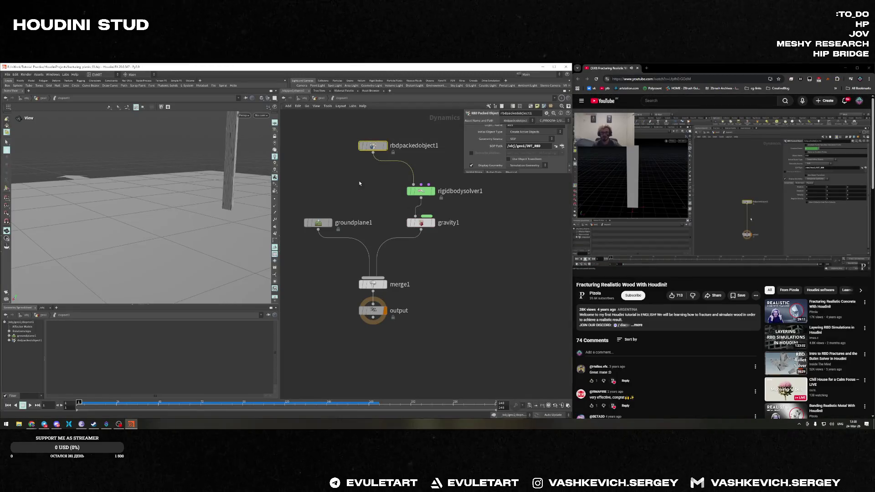
- Pick /obj/geo1/OUT_RBD from the node chooser as the RBD Packed Object's SOP Path
left_click(562, 147)
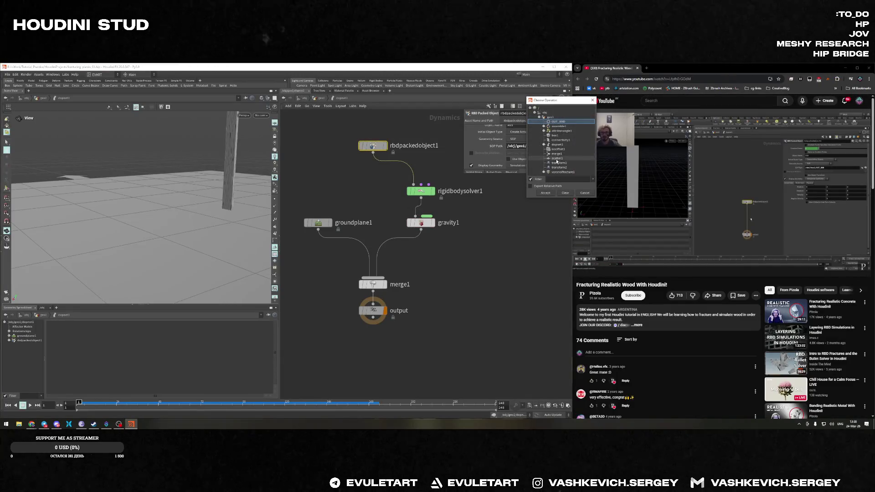
double_click(559, 123)
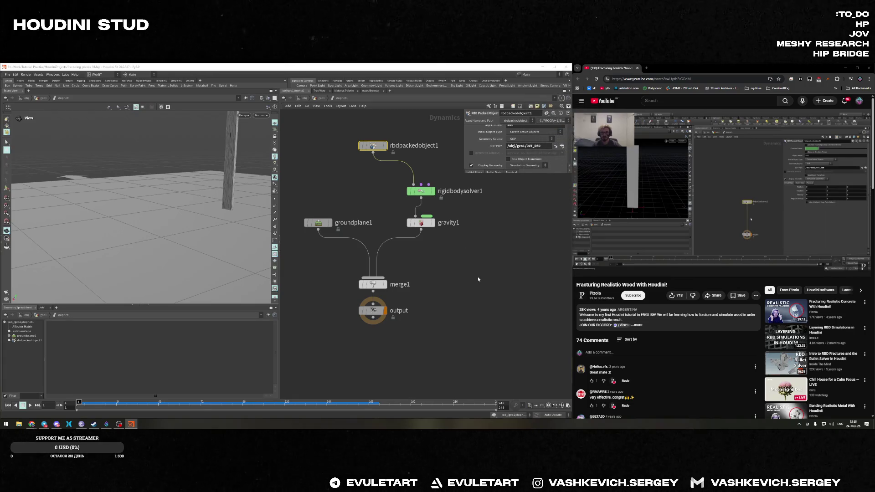
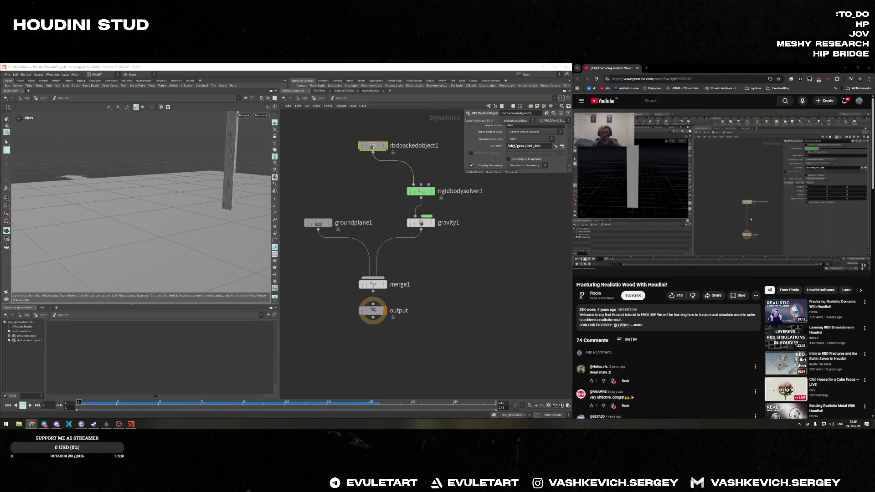
- Review the gravity1 and rbdpackedobject1 DOP settings while orbiting the post
left_click(421, 222)
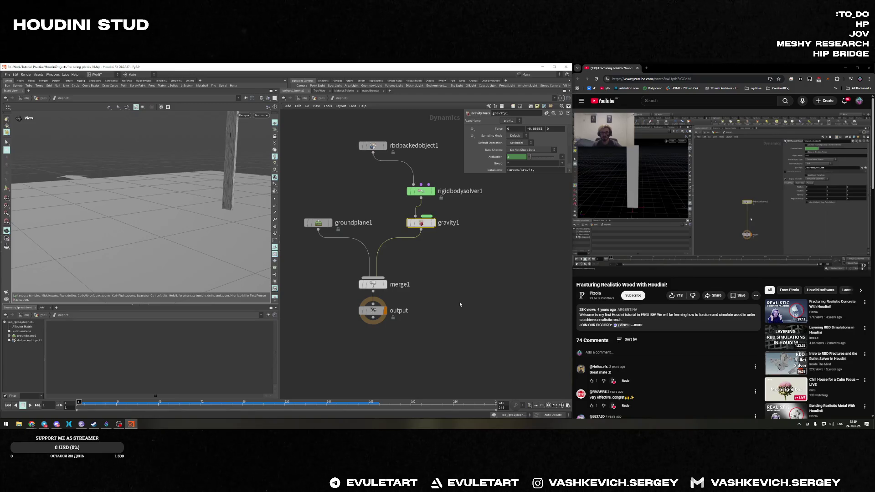
left_click(586, 211)
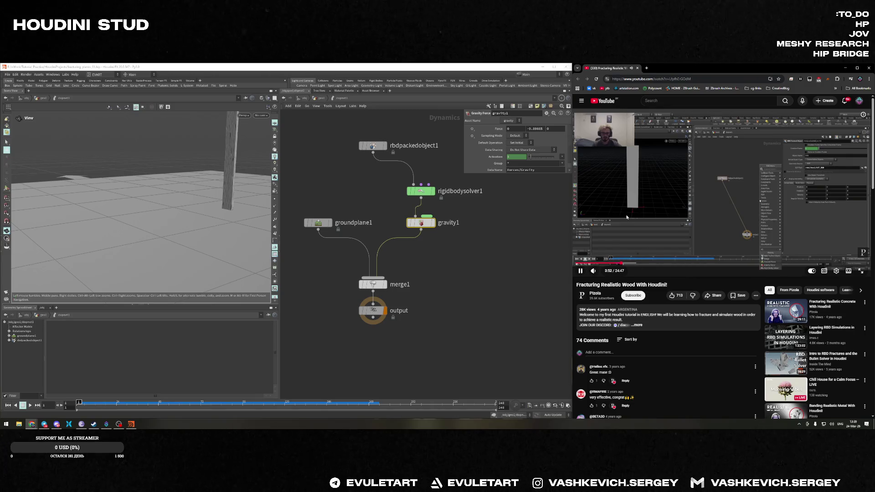
mouse_move(170, 196)
left_mouse_down()
mouse_move(135, 188)
mouse_move(214, 220)
mouse_move(217, 211)
left_mouse_up()
left_click(373, 146)
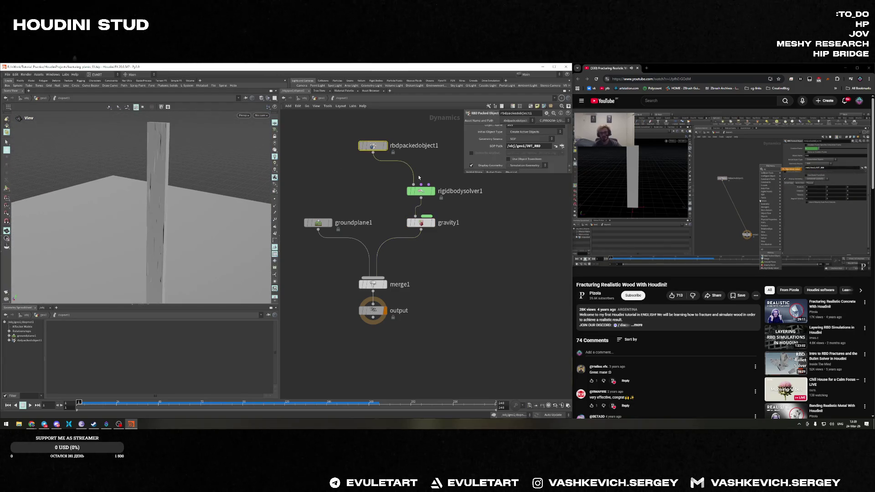
left_click(698, 196)
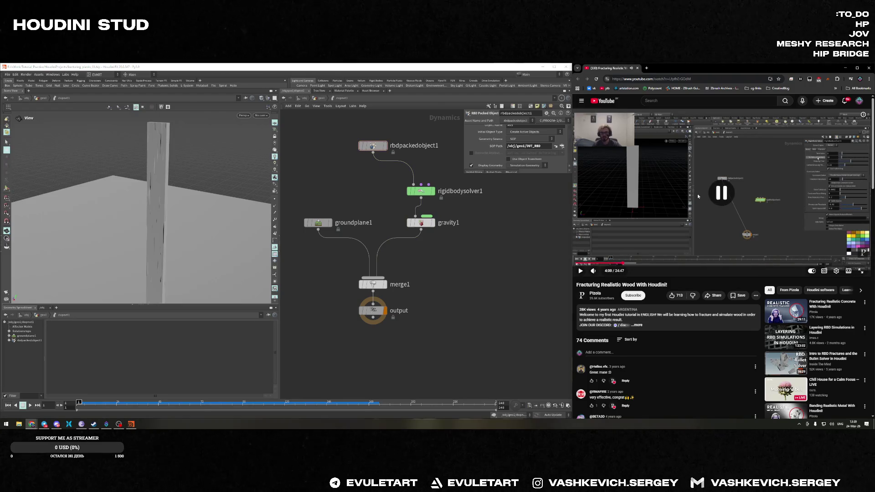
left_click(698, 196)
- Review rigidbodysolver1 and the output node, then go up to the geometry network with U
left_click(699, 197)
left_click(421, 191)
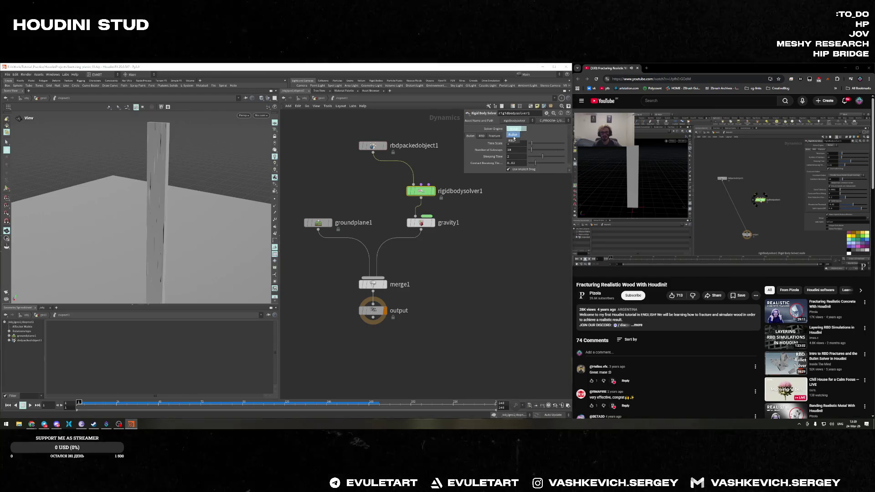
left_click(709, 199)
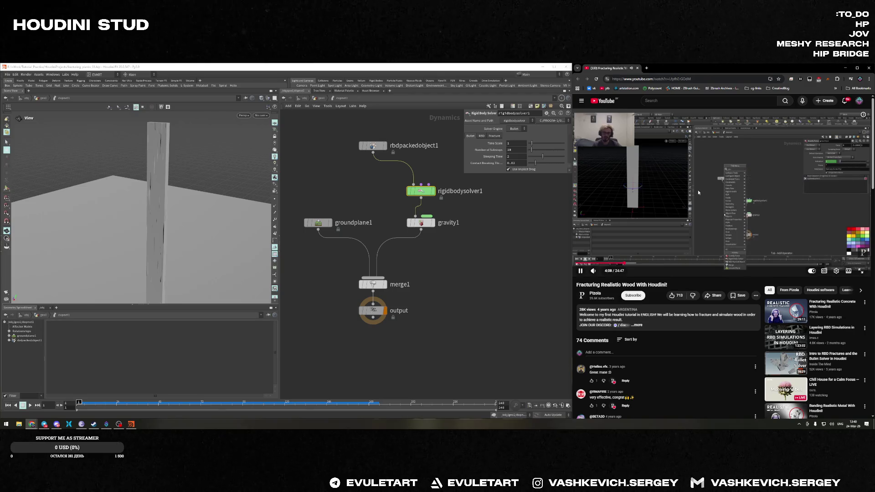
left_click(372, 310)
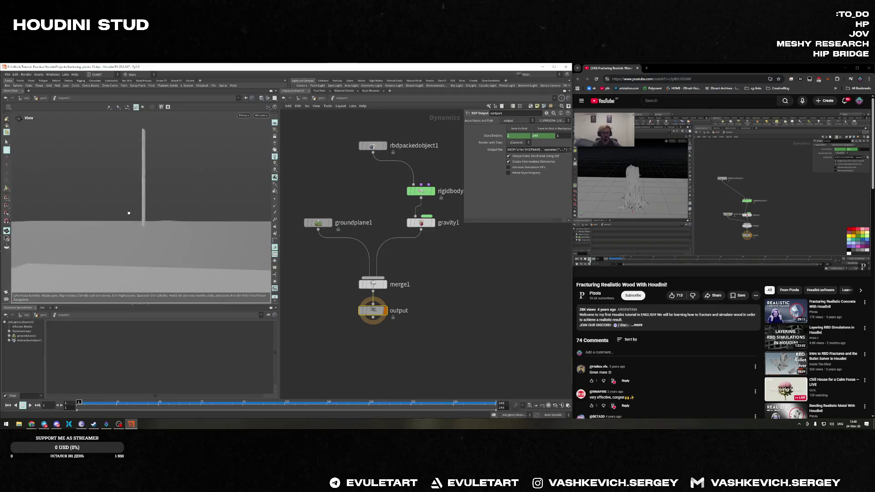
left_click_drag(137, 205, 173, 217)
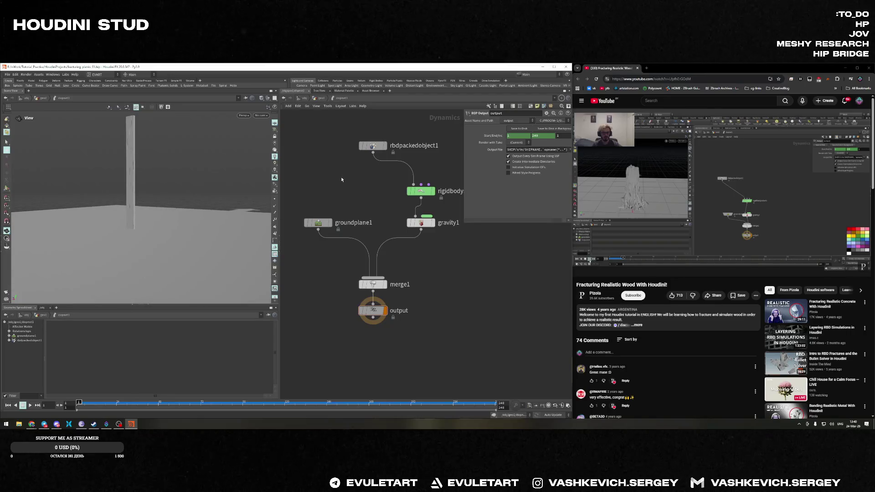
key("u")
scroll(410, 138, "up", 4)
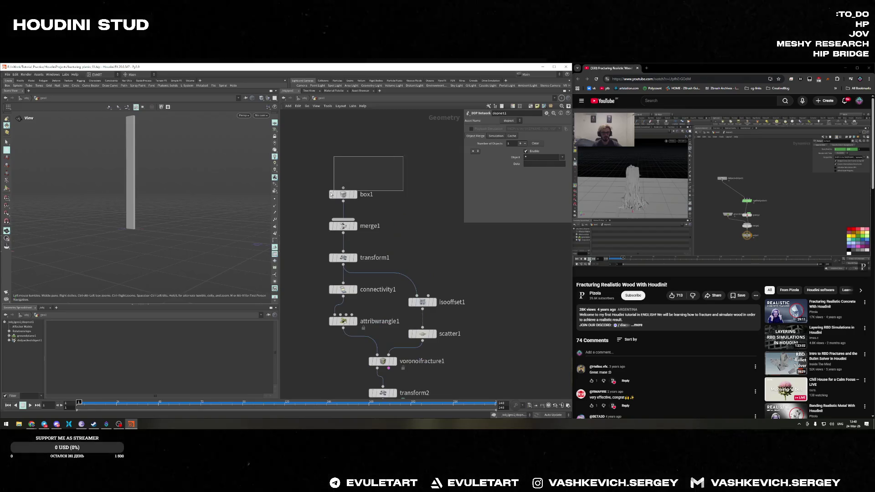
- Inspect box1, then compare assemble1 and OUT_RBD at the bottom of the chain
left_click(343, 194)
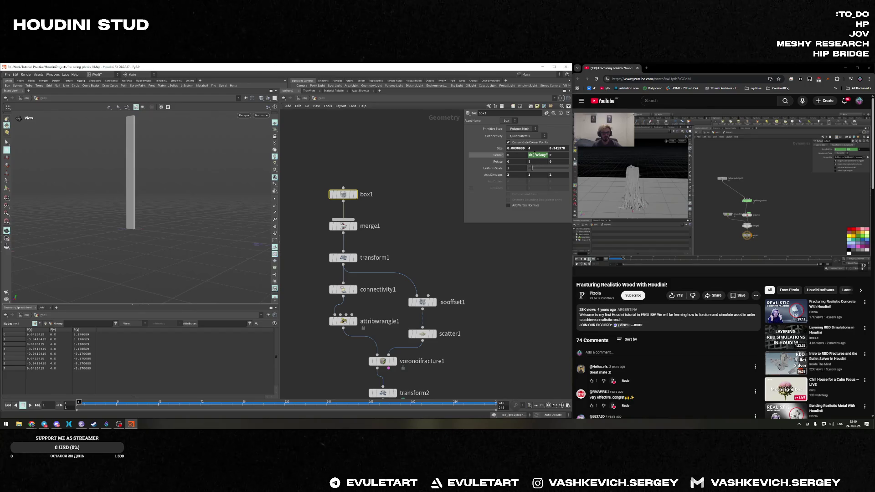
left_click(556, 154)
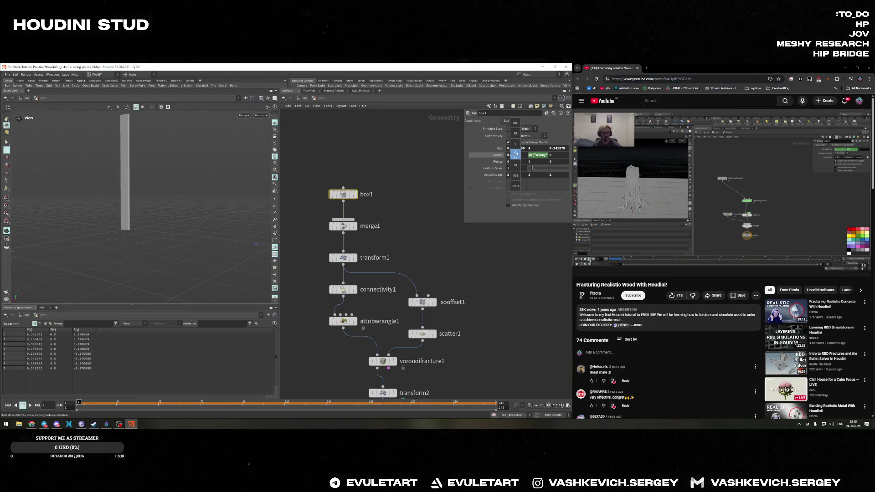
mouse_move(715, 190)
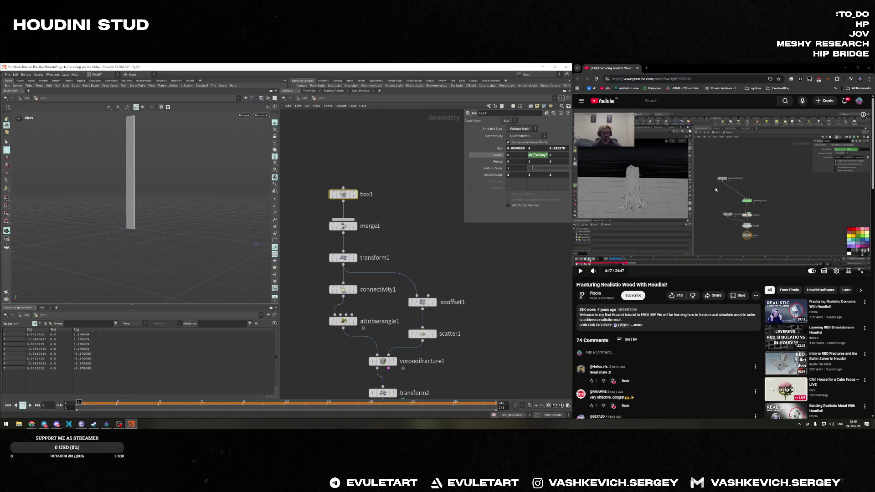
left_click(649, 185)
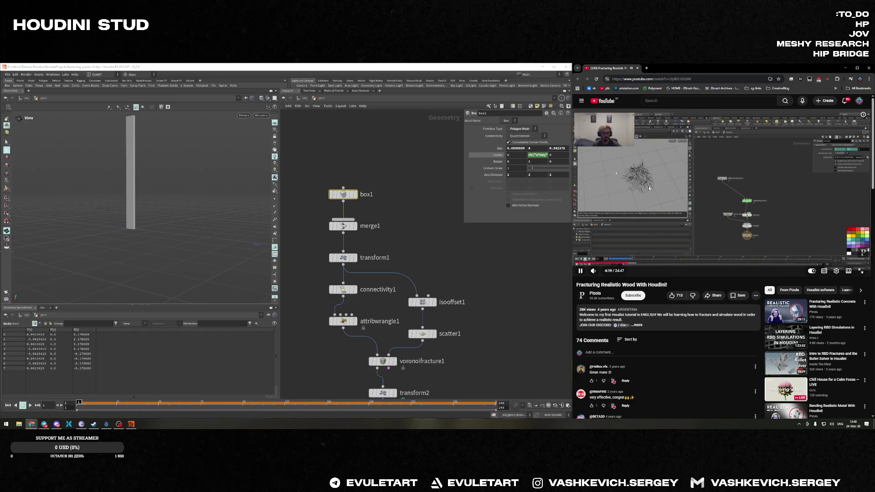
scroll(397, 208, "down", 5)
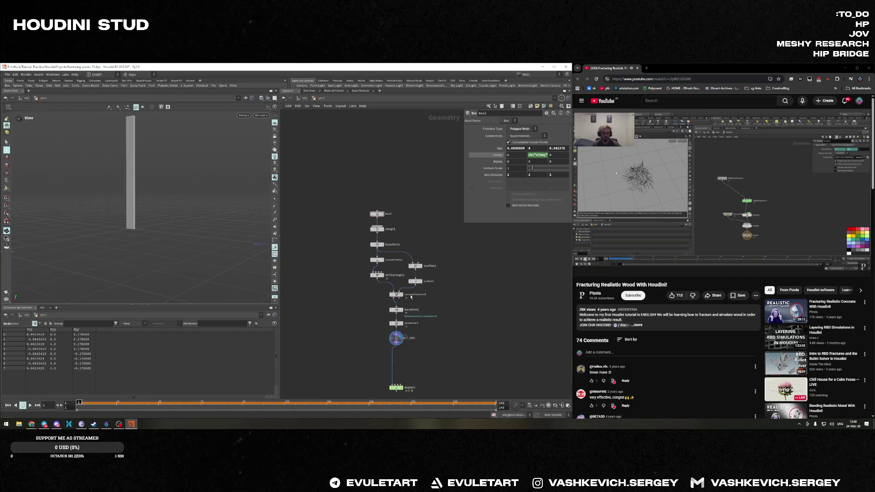
scroll(400, 274, "up", 4)
left_click(402, 285)
left_click(402, 264)
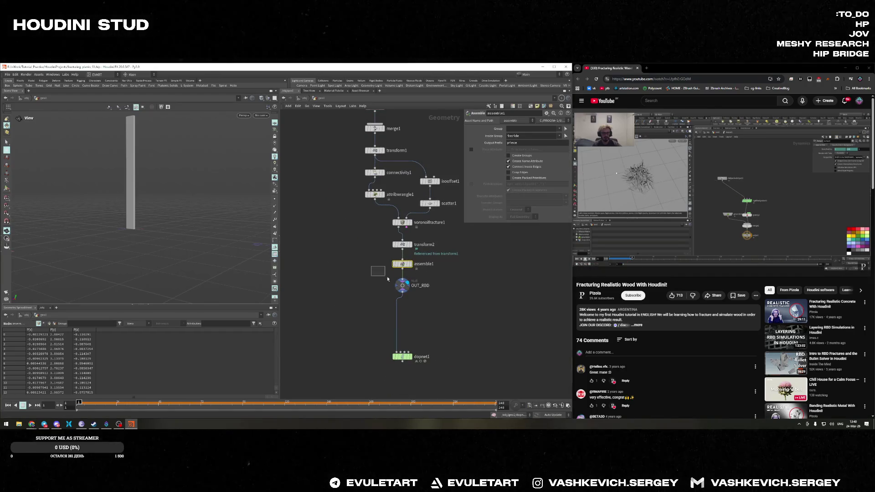
left_click(402, 285)
left_click(403, 264)
left_click(402, 285)
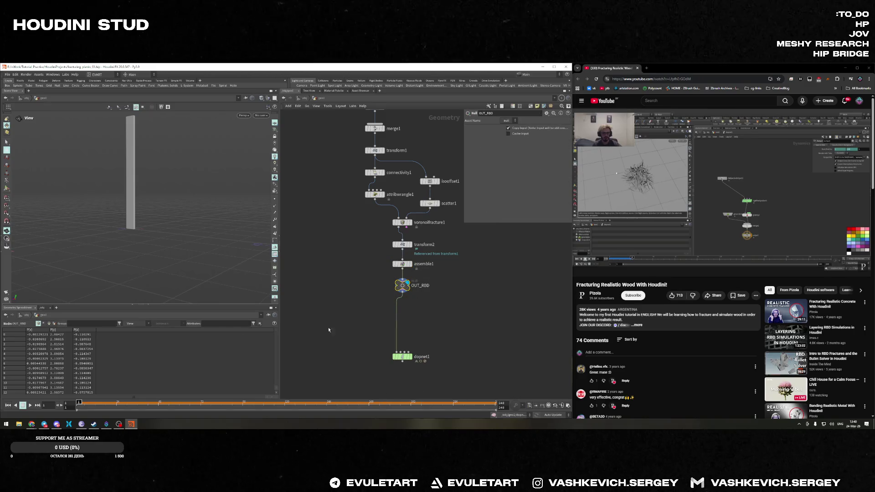
- Show primitive attributes in the spreadsheet and select dopnet1
left_click(49, 323)
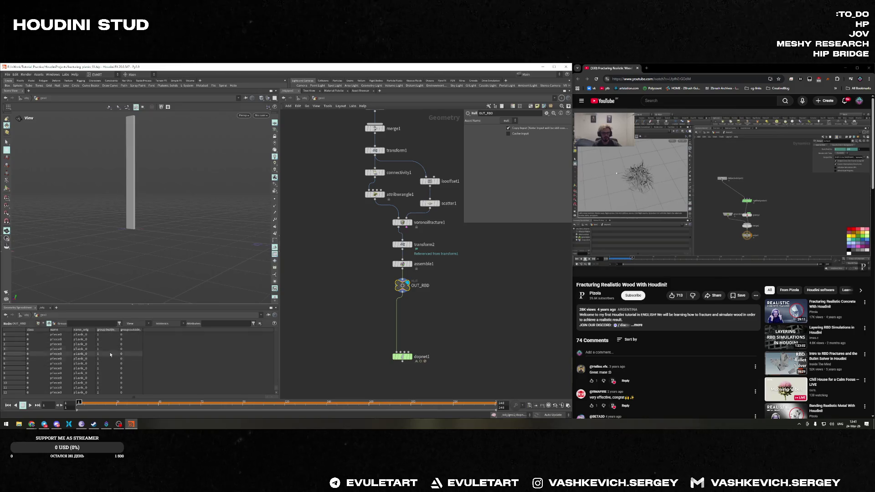
left_click(403, 356)
scroll(404, 351, "up", 4)
scroll(403, 350, "down", 3)
left_click(751, 175)
key("Left")
key("Left")
key("Left")
key("Left")
key("Left")
key("Left")
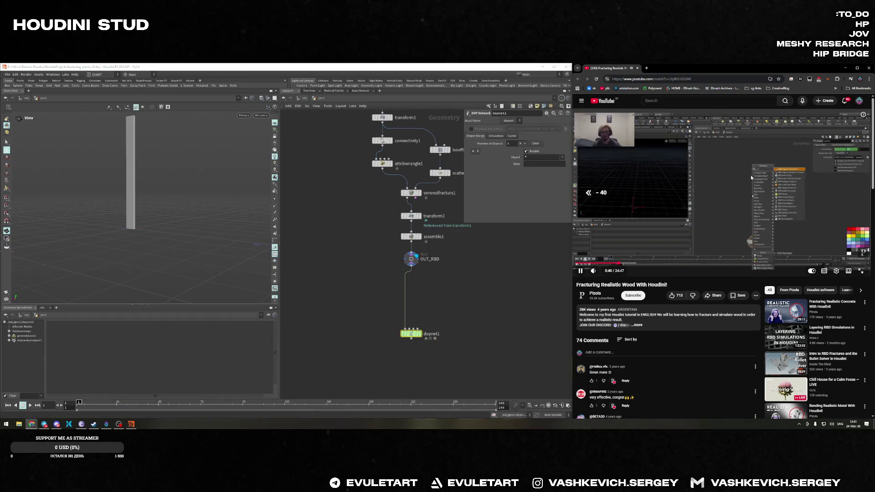
key("Left")
key("Left")
key("Left")
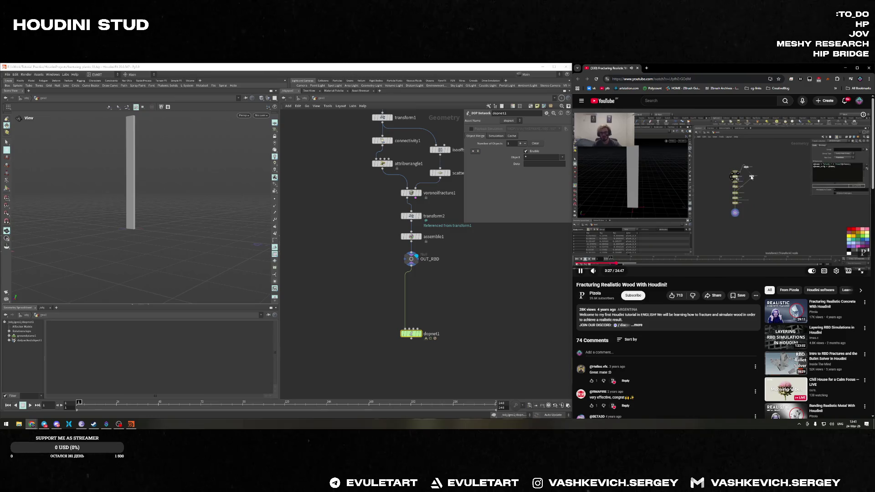
- Display assemble1's output and check its point positions in the spreadsheet
key("Left")
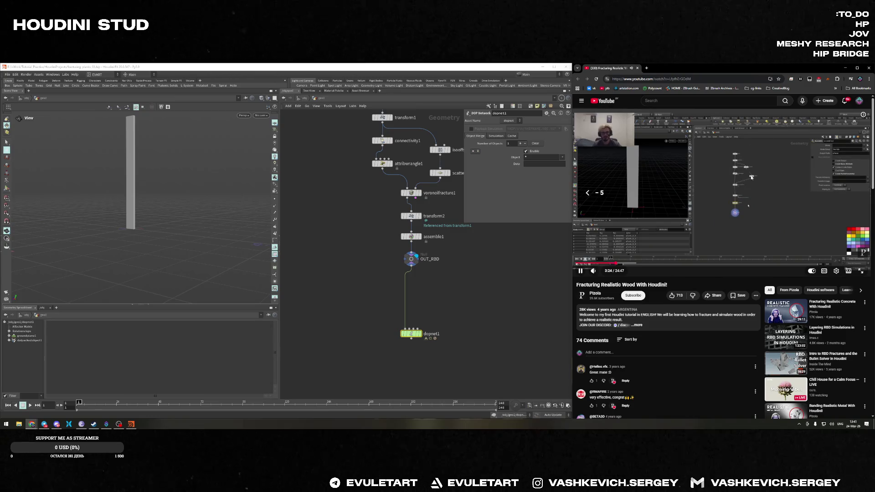
key("Left")
key("Left")
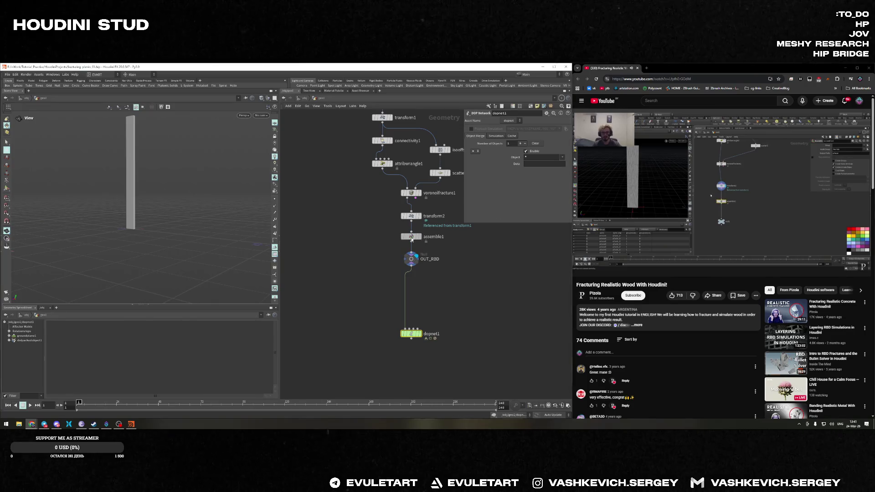
left_click(410, 237)
left_click(744, 195)
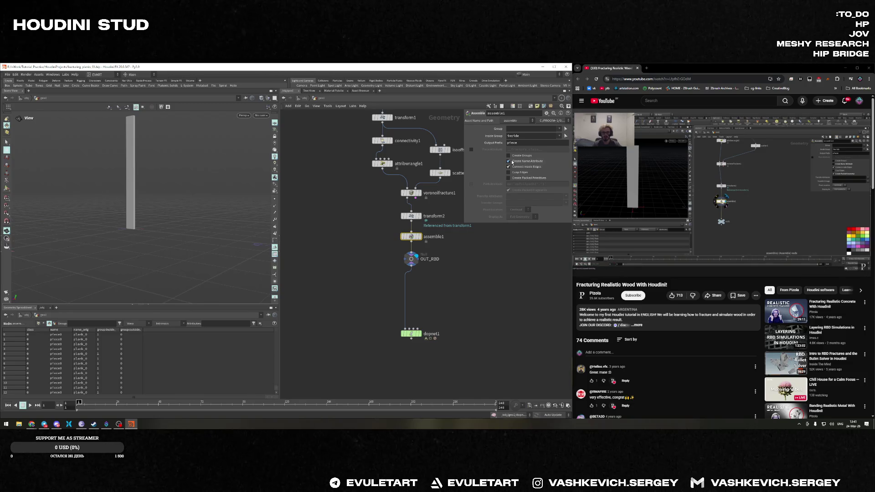
left_click(421, 237)
left_click(737, 191)
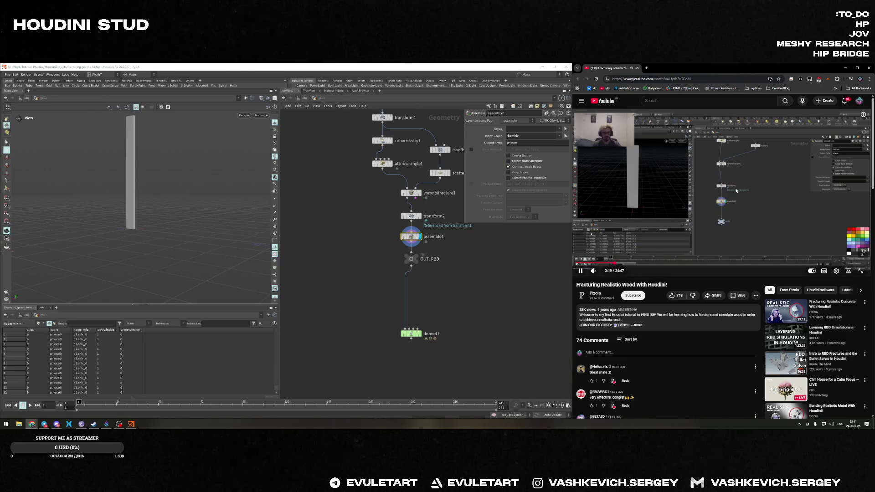
key("space")
left_click(313, 248)
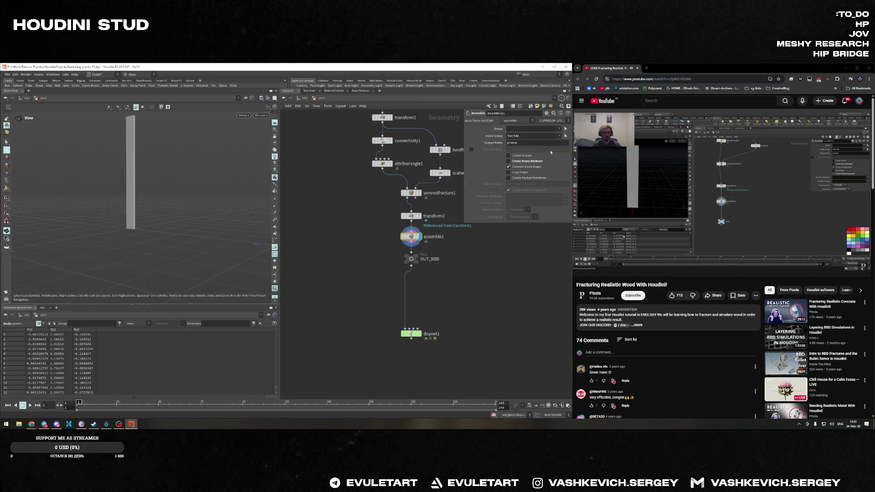
left_click(734, 190)
left_click(741, 193)
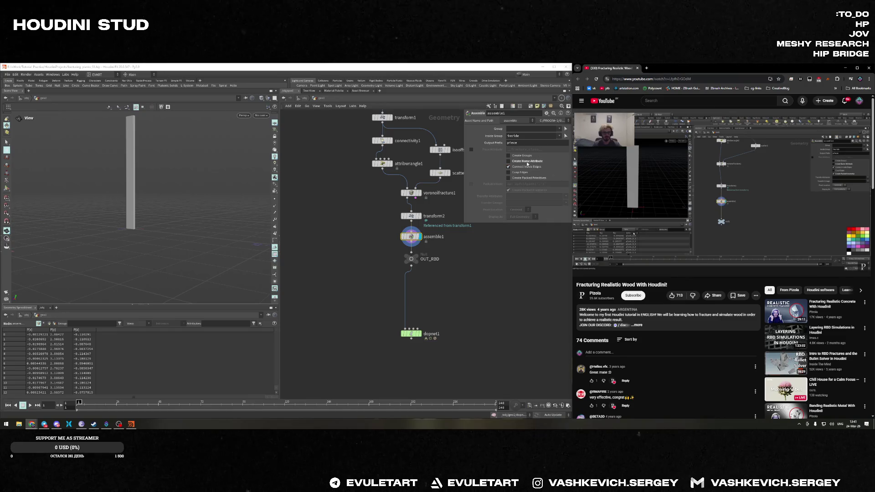
- Enable Create Packed Primitives on assemble1, set the display flag on dopnet1 and dive inside it
left_click(514, 178)
mouse_move(694, 195)
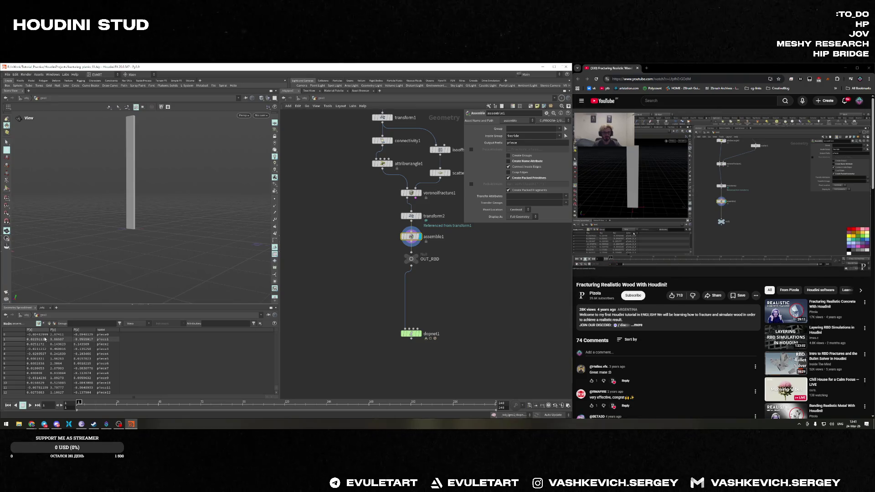
left_click(35, 323)
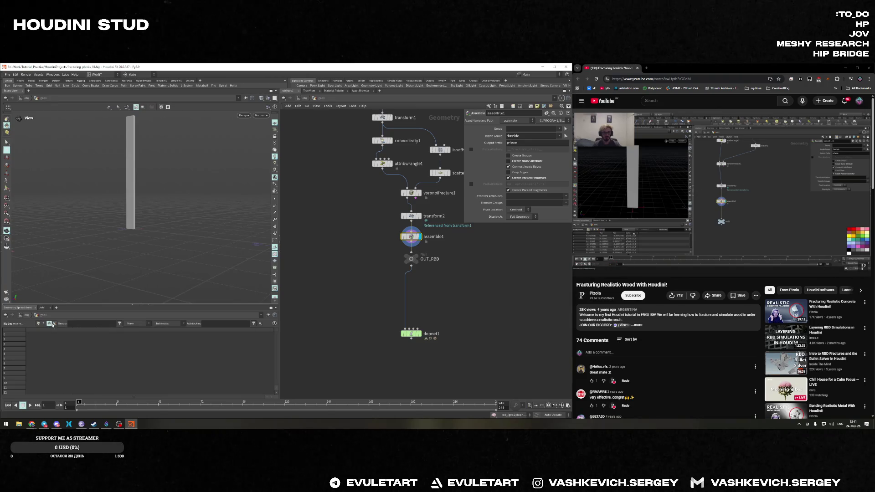
left_click(39, 323)
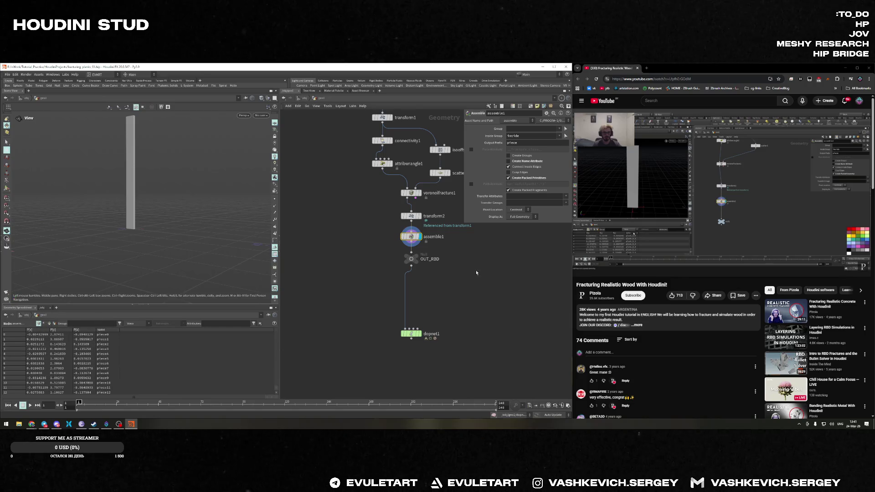
left_click(412, 334)
left_click(419, 333)
double_click(411, 333)
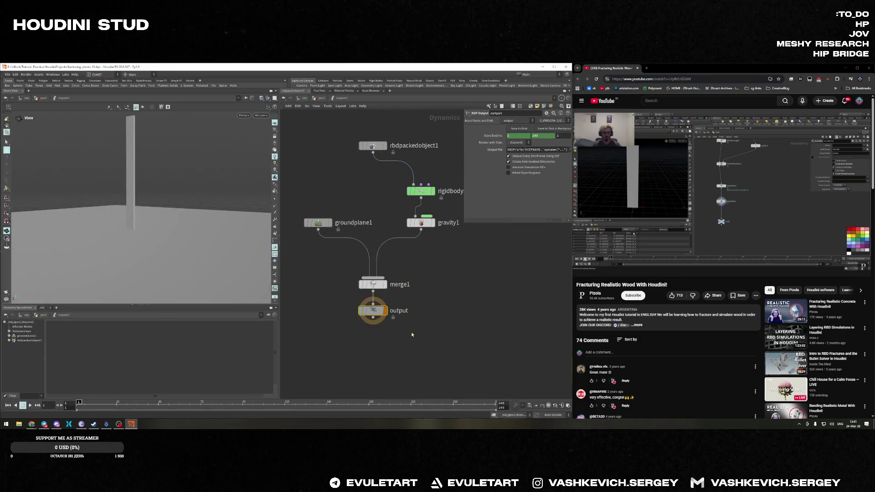
- Play the simulation in shaded wireframe, orbit the debris, then box-select the solver, gravity, merge and output nodes
mouse_move(205, 226)
left_mouse_down()
mouse_move(173, 232)
mouse_move(166, 225)
mouse_move(225, 219)
left_mouse_up()
key("shift+w")
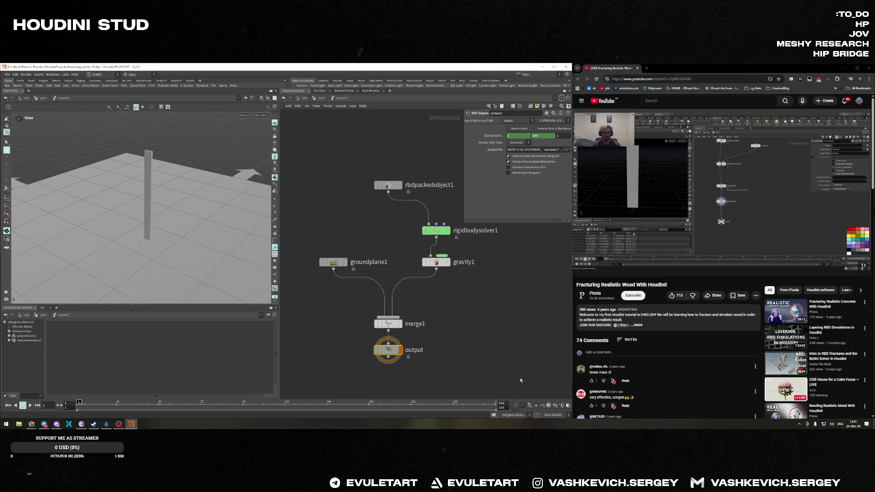
left_click(30, 405)
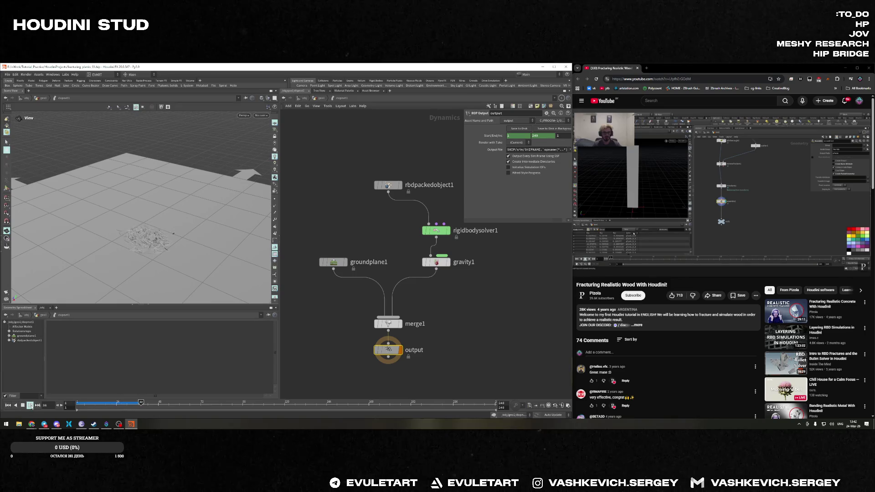
scroll(154, 203, "up", 5)
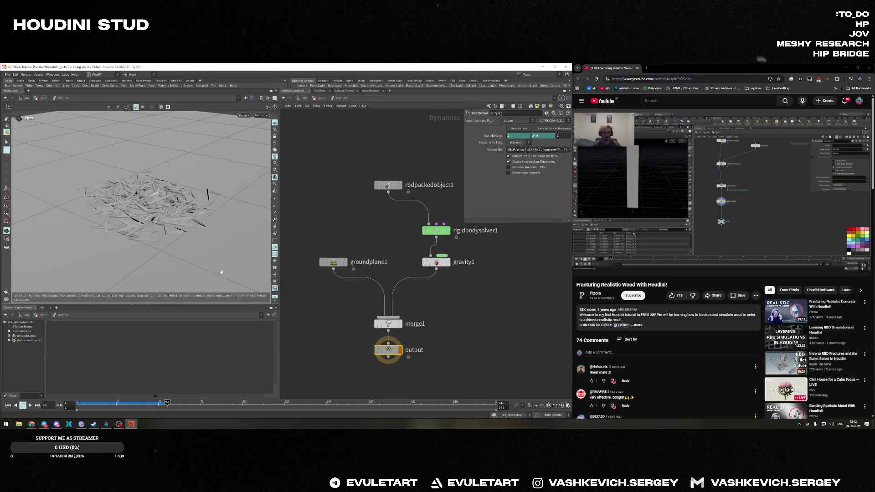
mouse_move(136, 192)
left_mouse_down()
mouse_move(154, 202)
mouse_move(123, 214)
mouse_move(247, 200)
left_mouse_up()
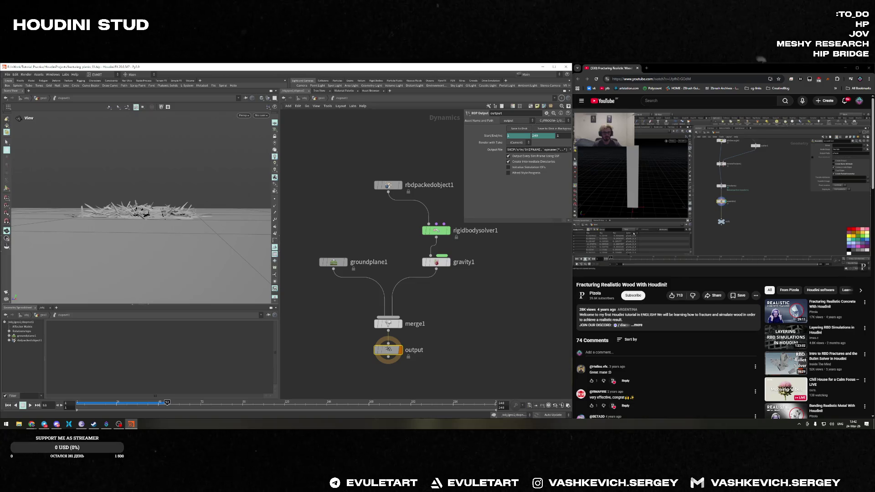
left_click_drag(479, 215, 363, 366)
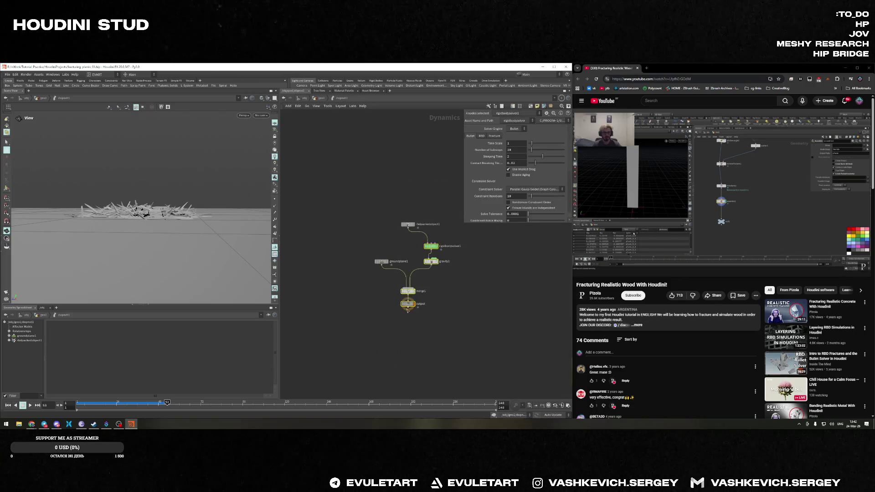
- Auto-layout the top DOP nodes into a column and move groundplane1 left of gravity1
key("l")
key("ctrl+z")
key("ctrl+z")
left_click_drag(308, 211, 375, 212)
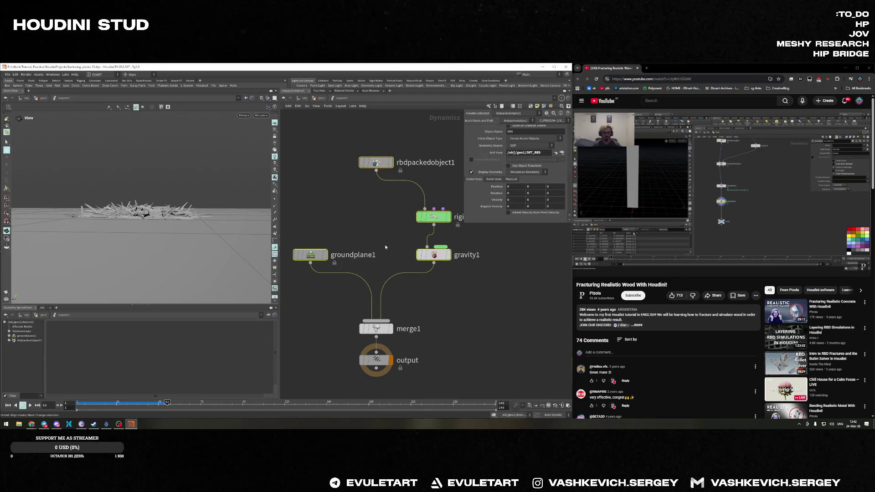
key("l")
scroll(486, 257, "down", 2)
left_click(485, 257)
left_click_drag(461, 240, 345, 241)
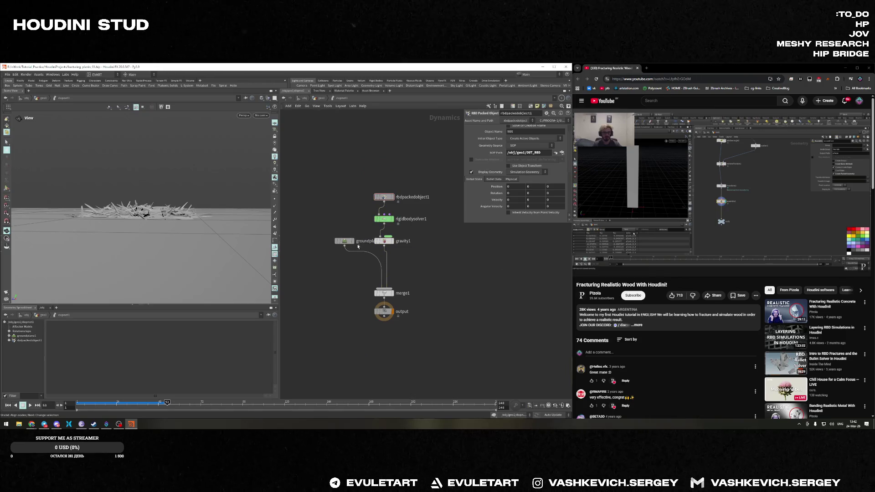
- Recentre the dynamics nodes and return up to the parent geometry network
left_click_drag(150, 171, 157, 233)
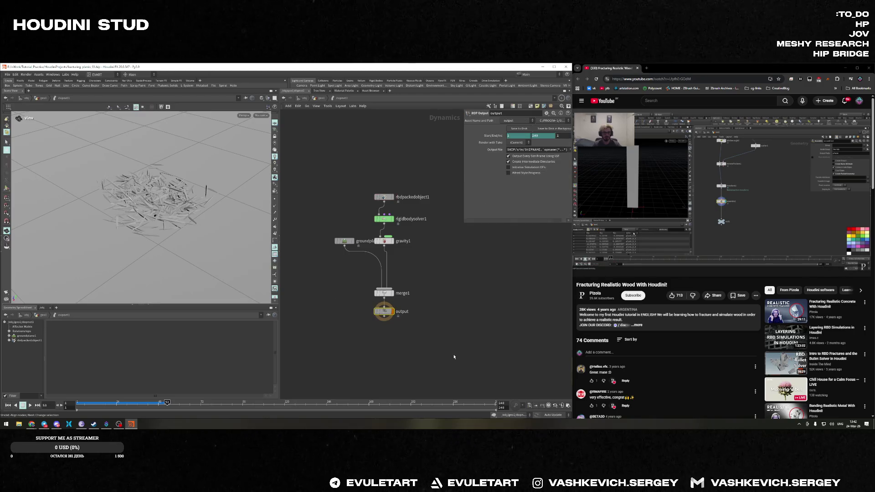
left_click(384, 311)
scroll(417, 252, "up", 2)
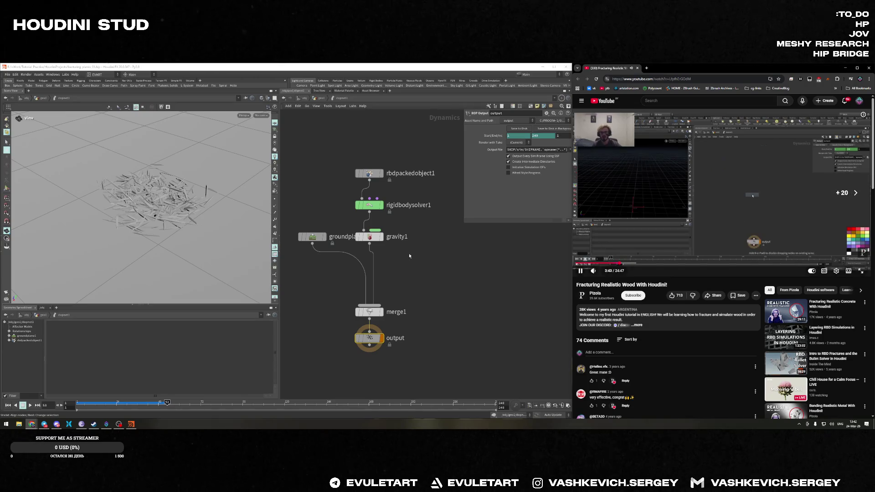
key("Right")
key("Right")
key("Right")
key("Right")
key("Right")
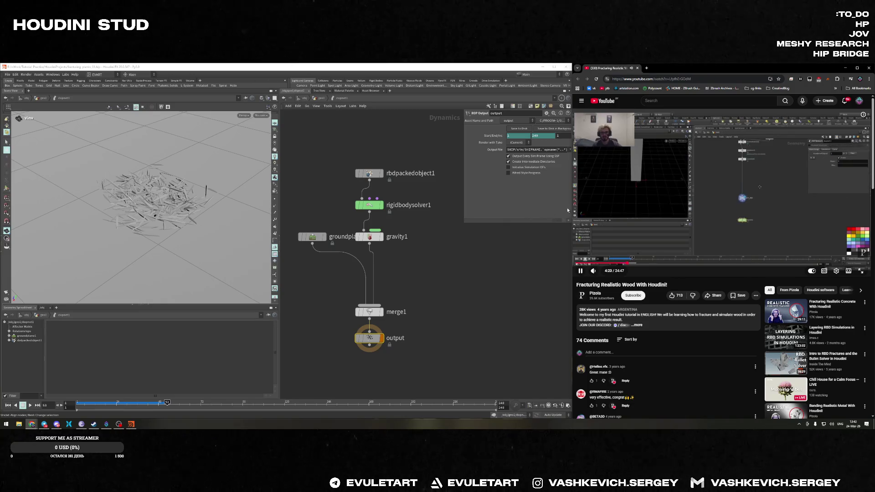
left_click(702, 190)
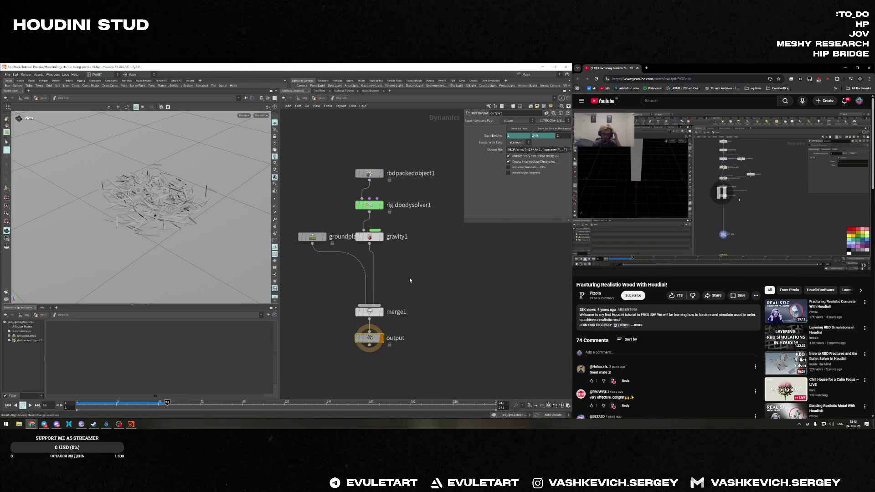
middle_click_drag(369, 274, 410, 227)
key("u")
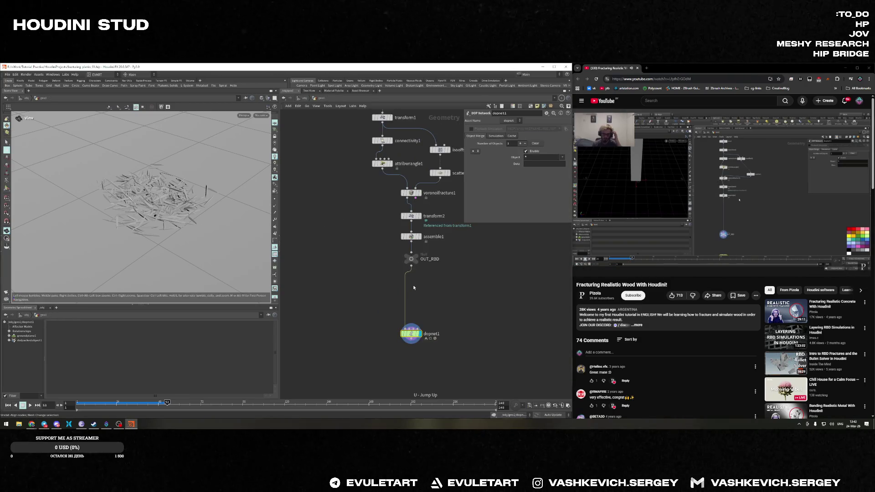
scroll(444, 285, "down", 5)
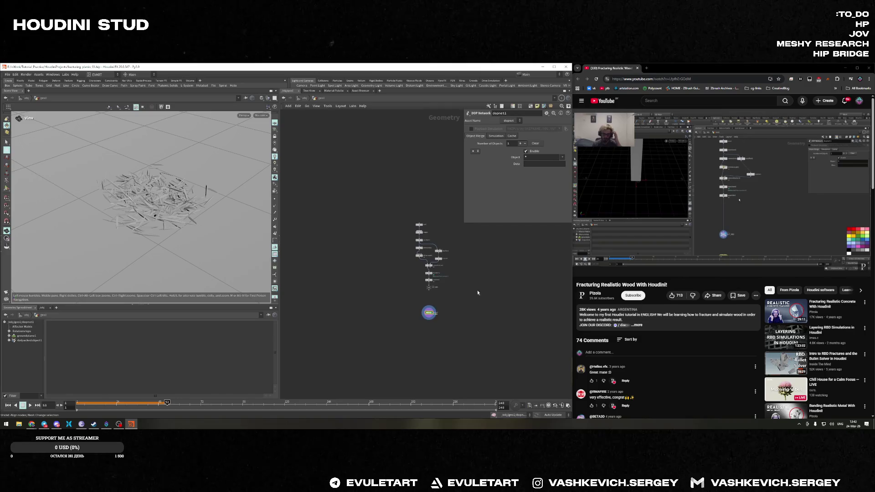
scroll(406, 315, "up", 2)
left_click_drag(359, 191, 426, 316)
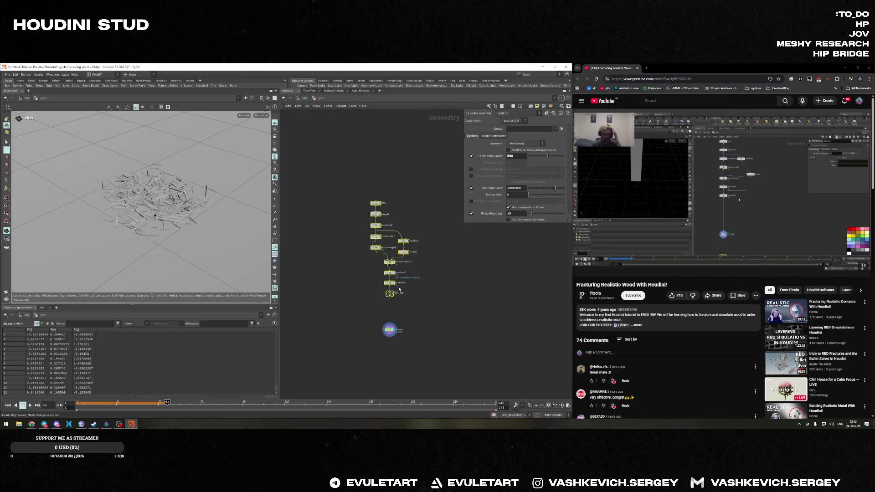
left_click_drag(389, 283, 373, 271)
left_click(387, 240)
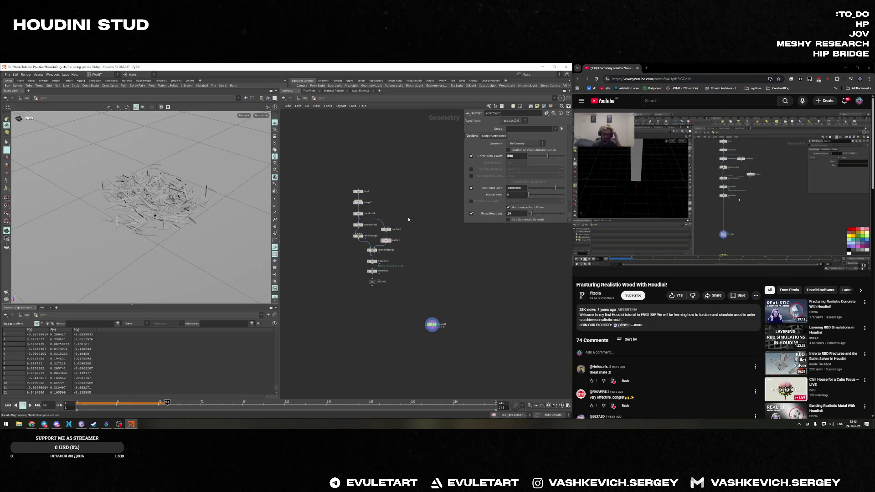
scroll(365, 279, "up", 2)
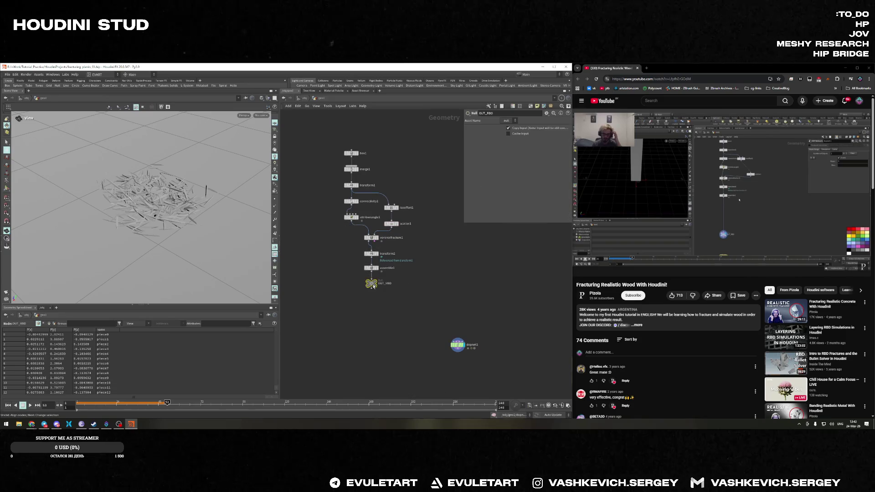
double_click(458, 345)
scroll(364, 145, "down", 3)
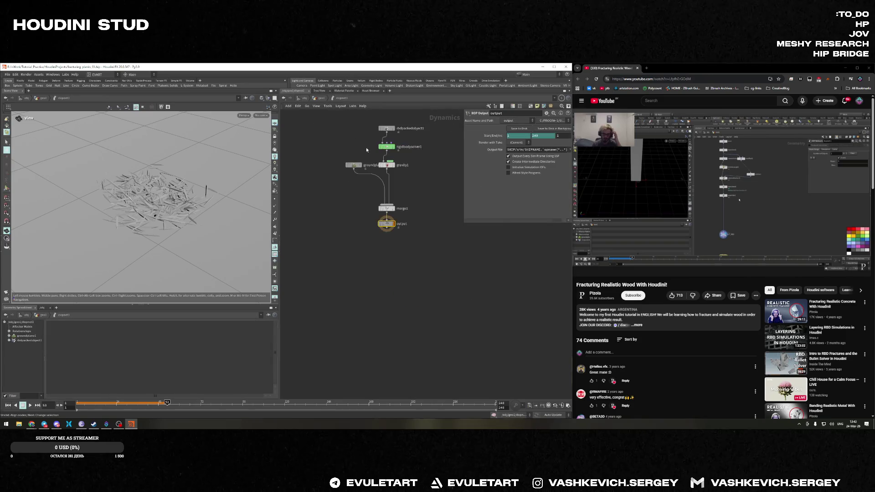
left_click(373, 176)
left_click(372, 158)
key("u")
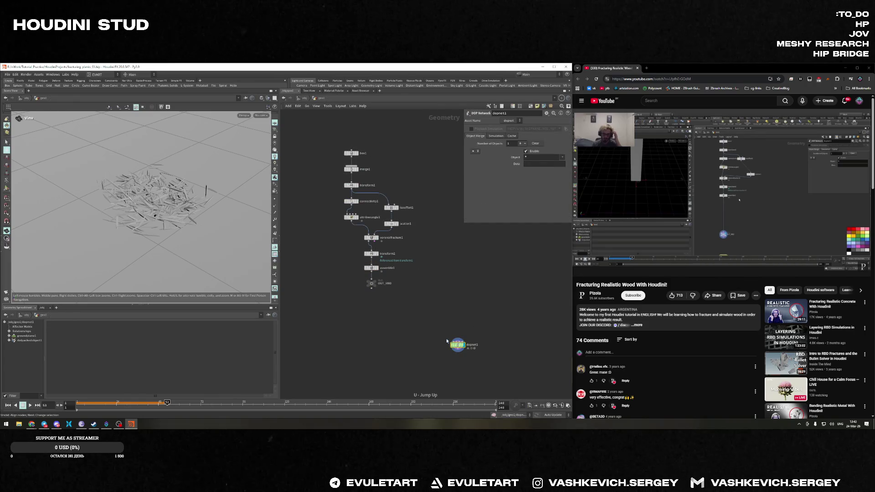
scroll(410, 273, "down", 3)
left_click_drag(439, 224, 358, 346)
- Wrap the fracture nodes in a blue-lavender network box and give it a fractured-plank title
key("shift+o")
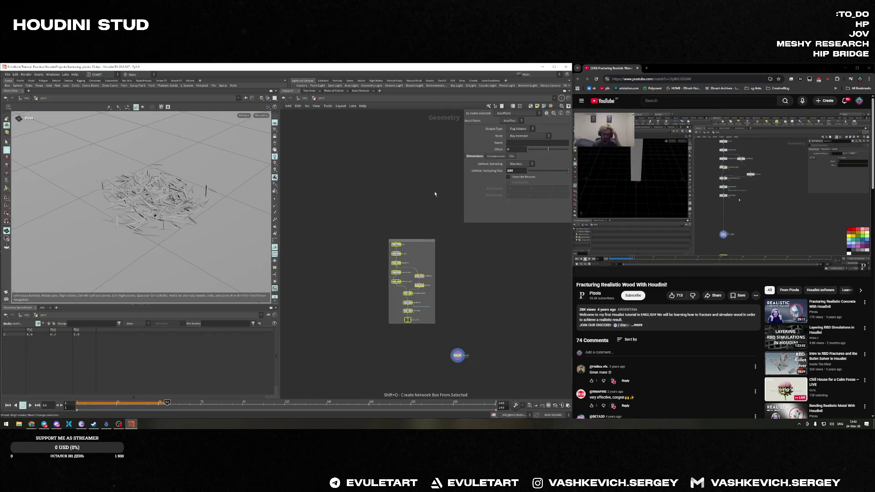
key("c")
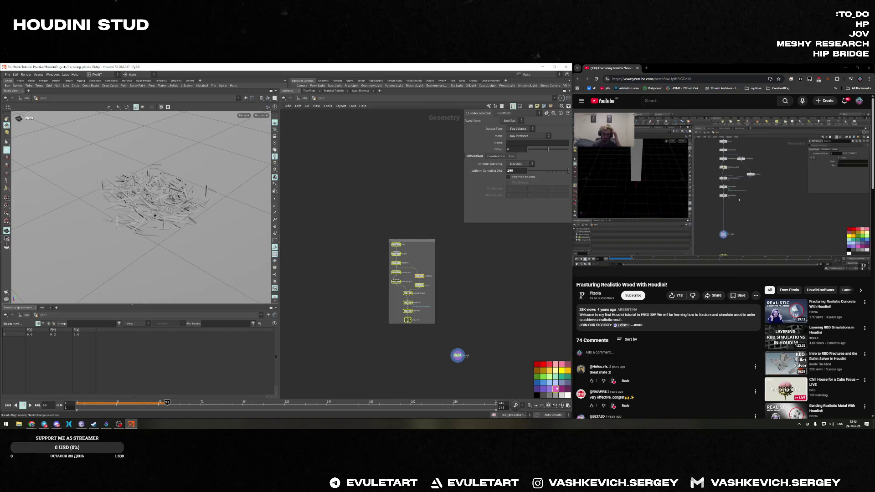
left_click(417, 241)
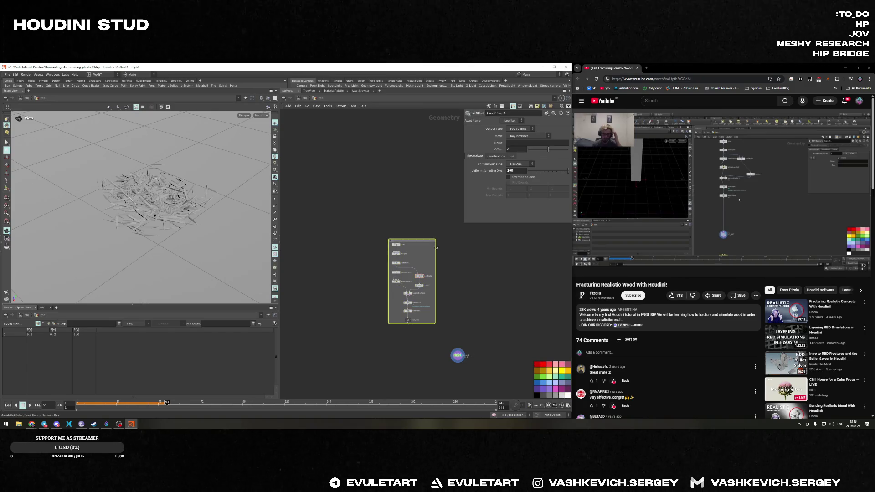
left_click(554, 384)
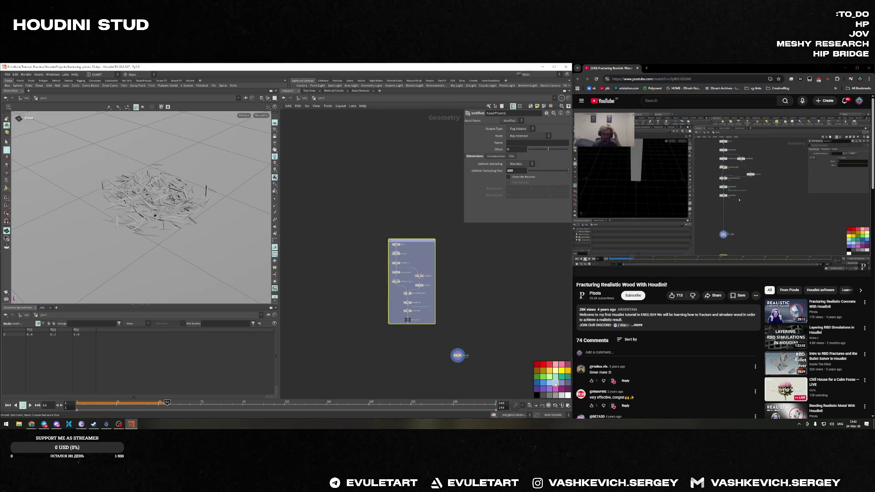
scroll(452, 242, "up", 2)
scroll(366, 246, "up", 1)
double_click(358, 233)
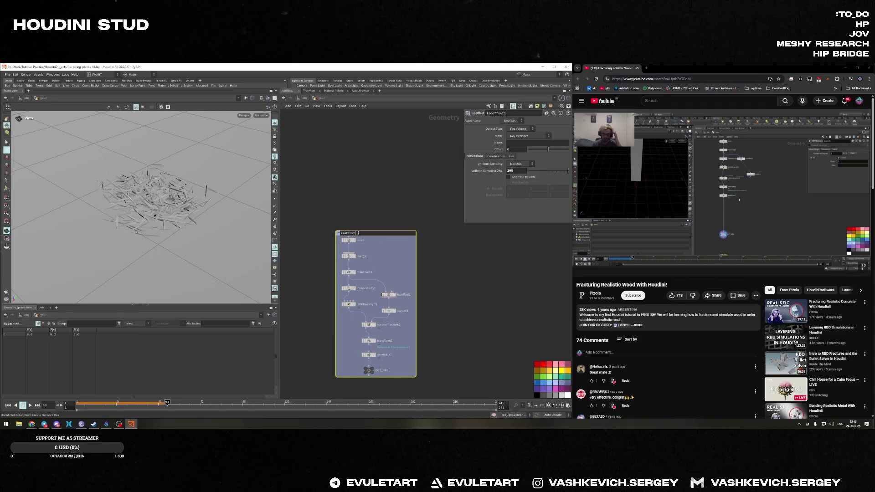
type("_GE")
key("Return")
- Nudge the network box up-left and move dopnet1 up beside it
middle_click_drag(365, 229, 344, 215)
scroll(344, 214, "up", 2)
scroll(408, 215, "down", 3)
scroll(431, 297, "up", 2)
scroll(314, 298, "up", 2)
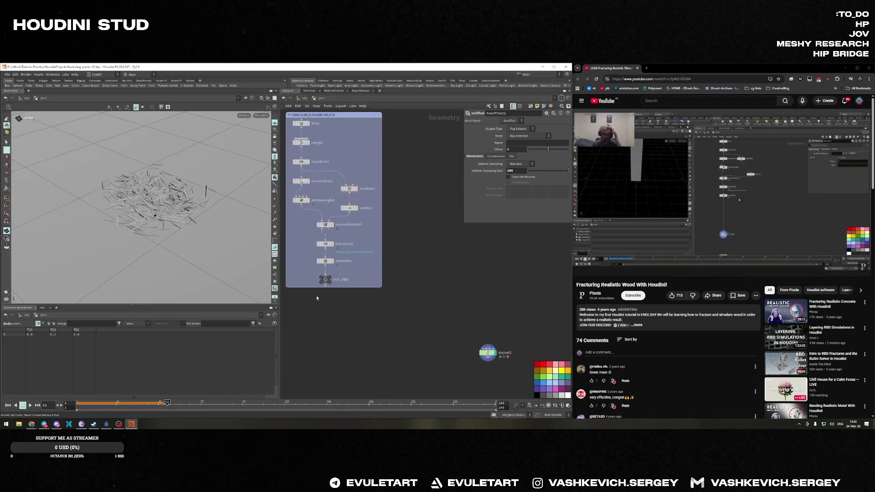
left_click(488, 351)
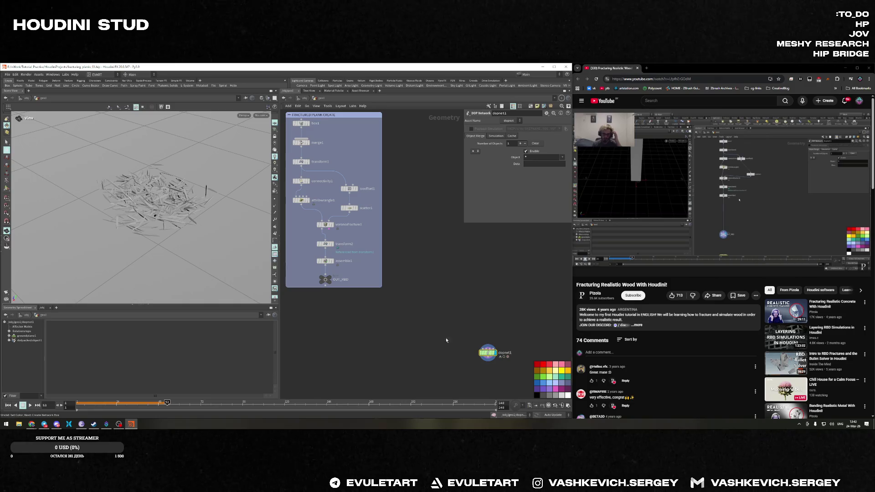
scroll(499, 298, "down", 2)
scroll(500, 283, "down", 3)
scroll(488, 276, "up", 1)
left_click_drag(498, 337, 462, 243)
middle_click_drag(462, 236, 316, 206)
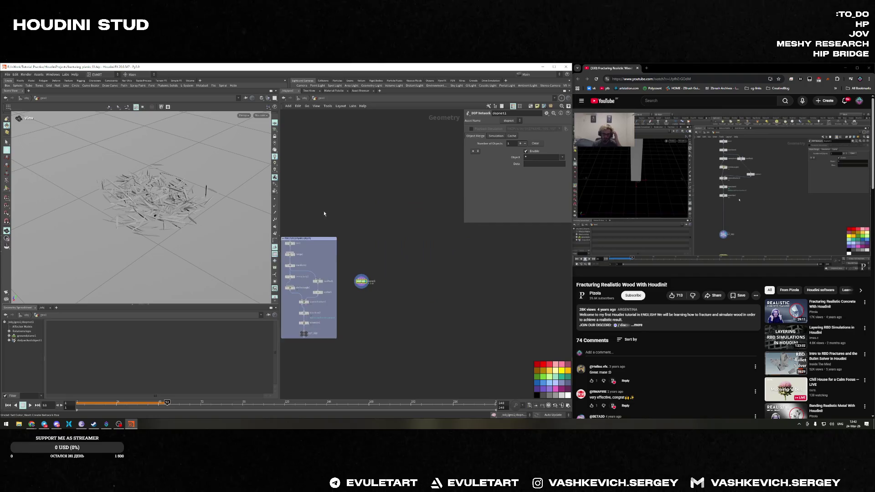
scroll(421, 238, "up", 2)
left_click_drag(429, 303, 424, 248)
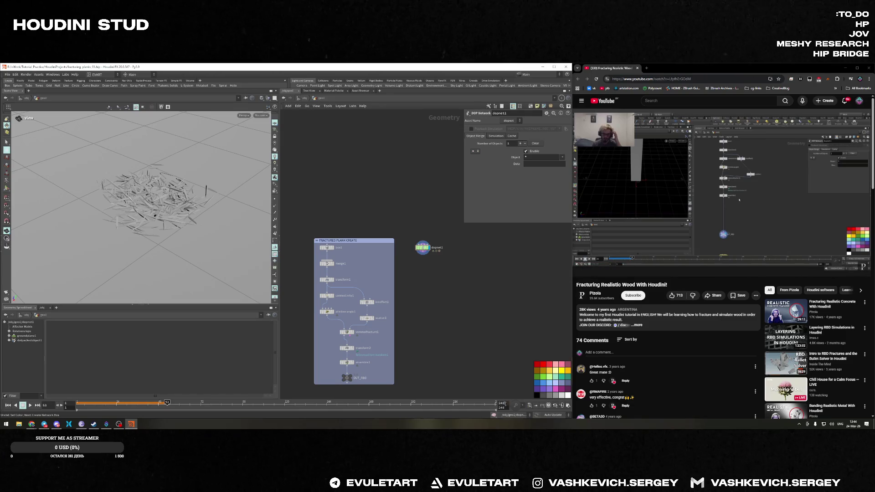
scroll(467, 407, "up", 3)
- Jump to a later simulation frame and check the reference tutorial at 4:28
left_click(429, 407)
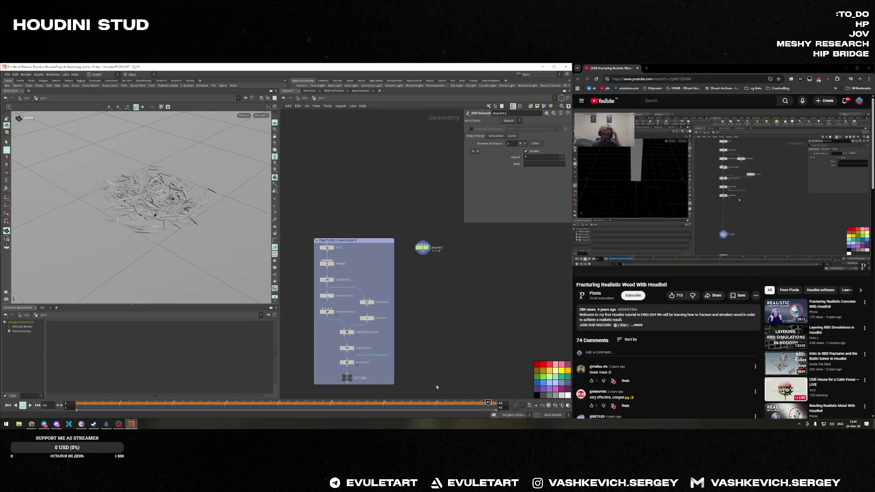
left_click(733, 199)
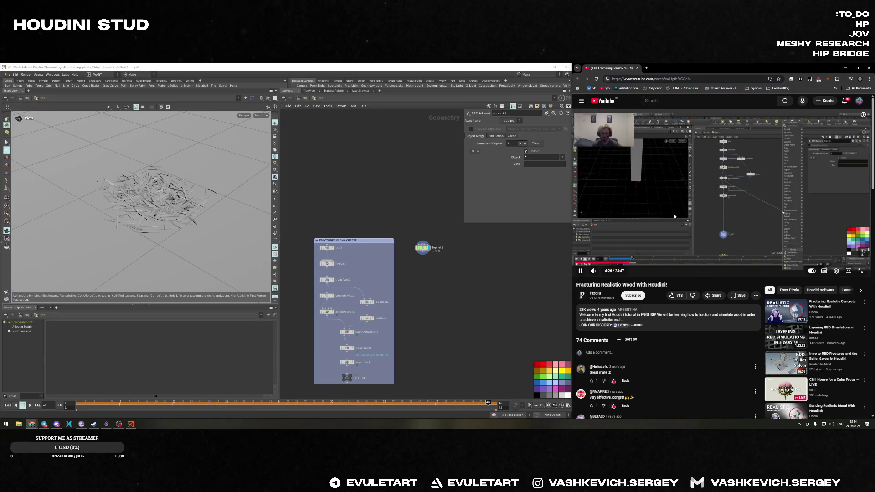
left_click(713, 212)
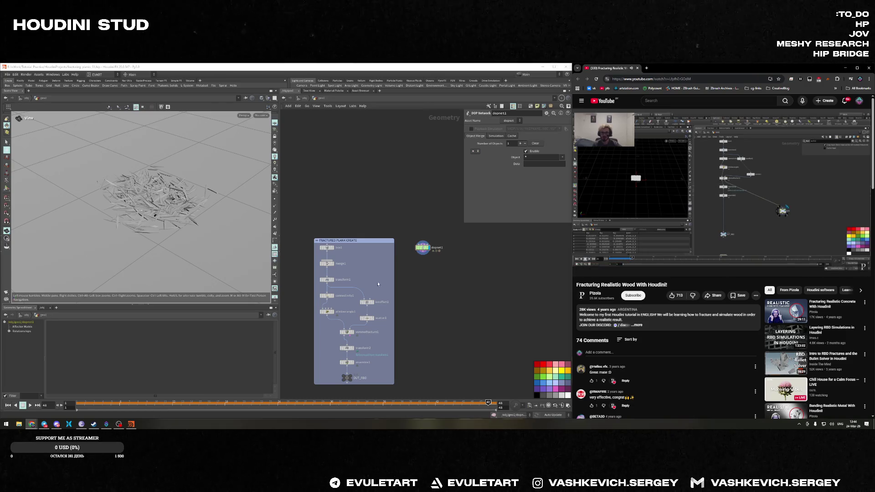
- Display voronoifracture1, OUT_RBD and then dopnet1, playing from the first frame
middle_click_drag(347, 333, 336, 264)
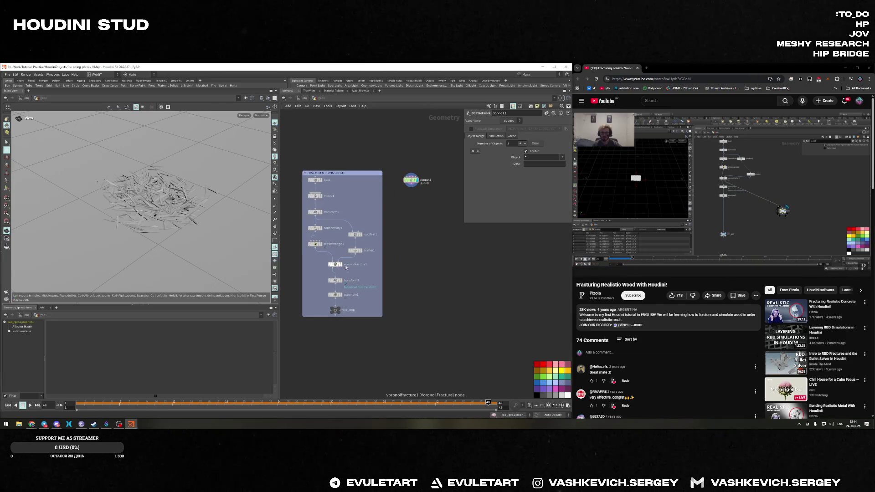
left_click(335, 265)
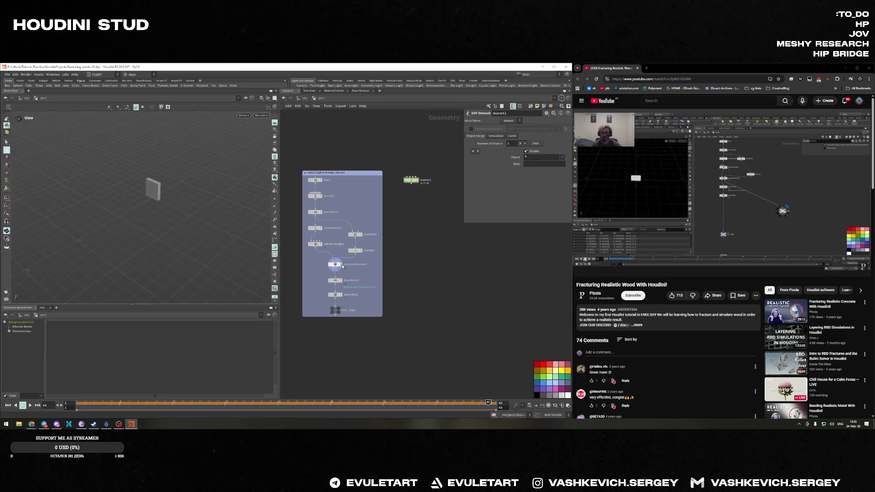
left_click(336, 312)
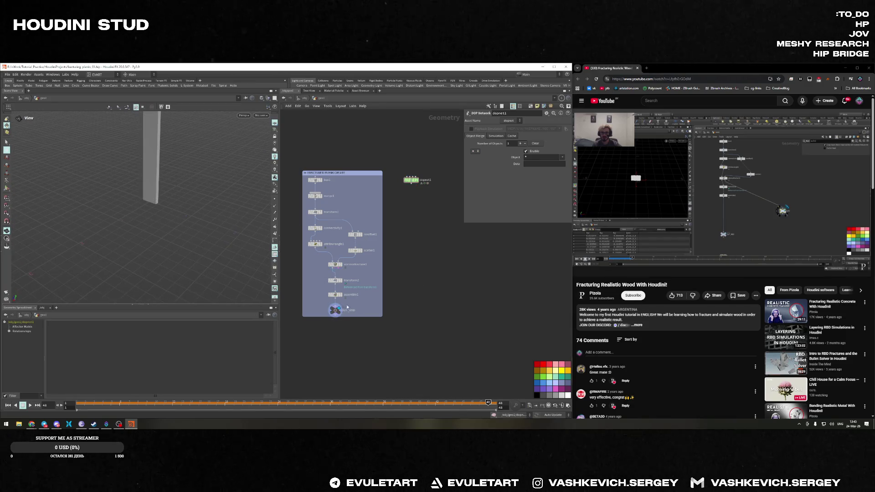
key("ctrl+Left")
key("Up")
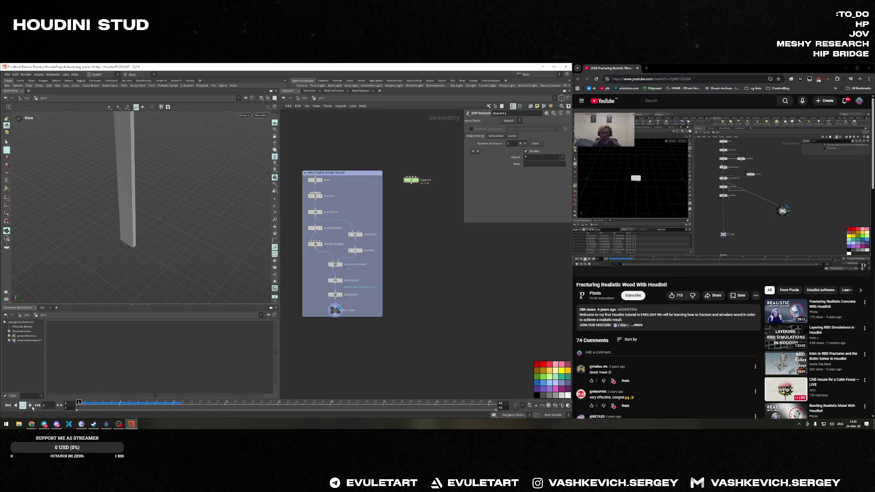
left_click(417, 180)
- Replay the plank fracture from frame 1, rewind to the intact post, and dive into dopnet1
key("ctrl+Left")
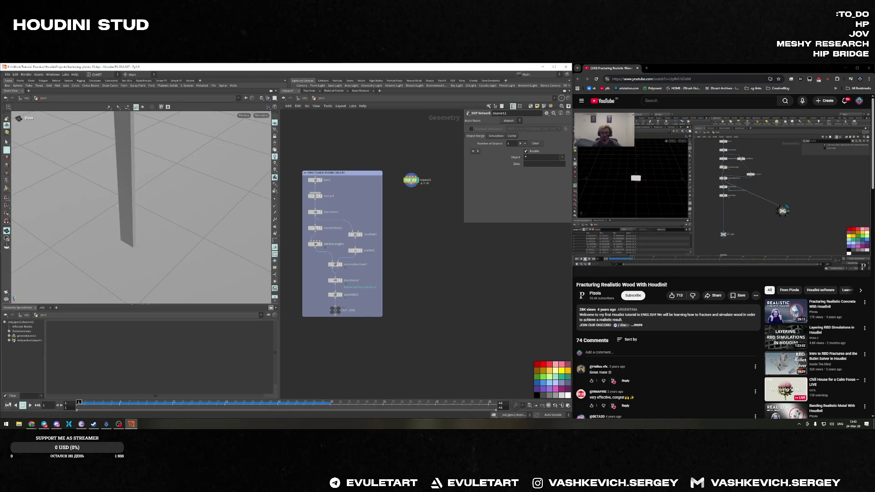
left_click(29, 407)
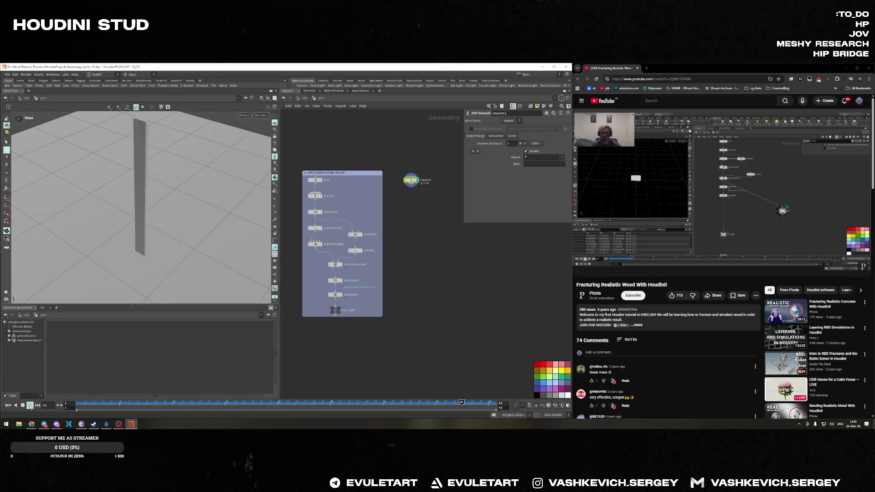
key("ctrl+Left")
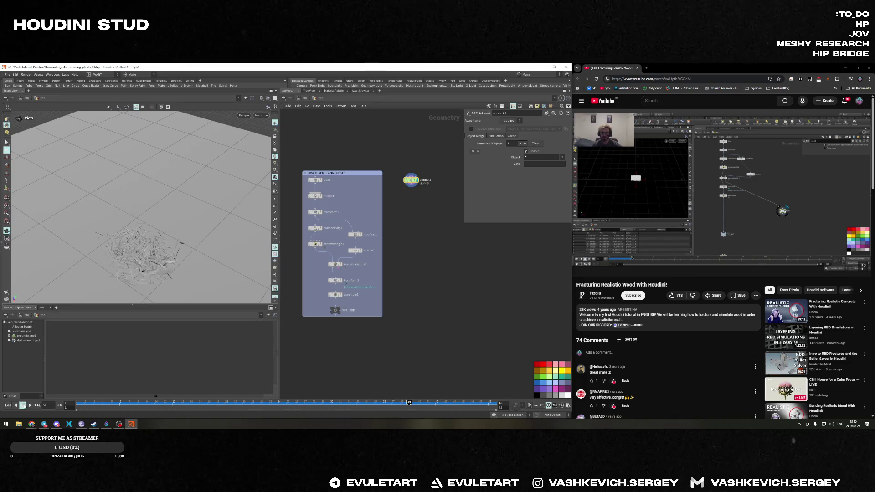
key("ctrl+Left")
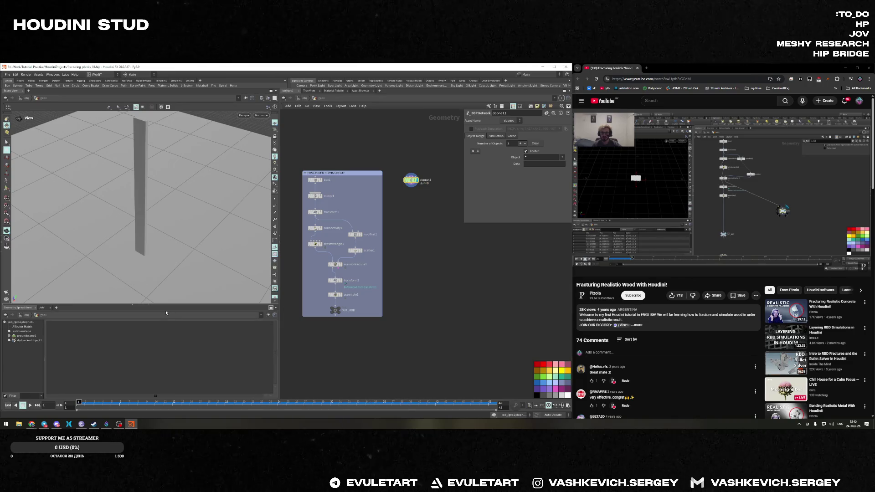
left_click_drag(171, 260, 194, 158, "alt")
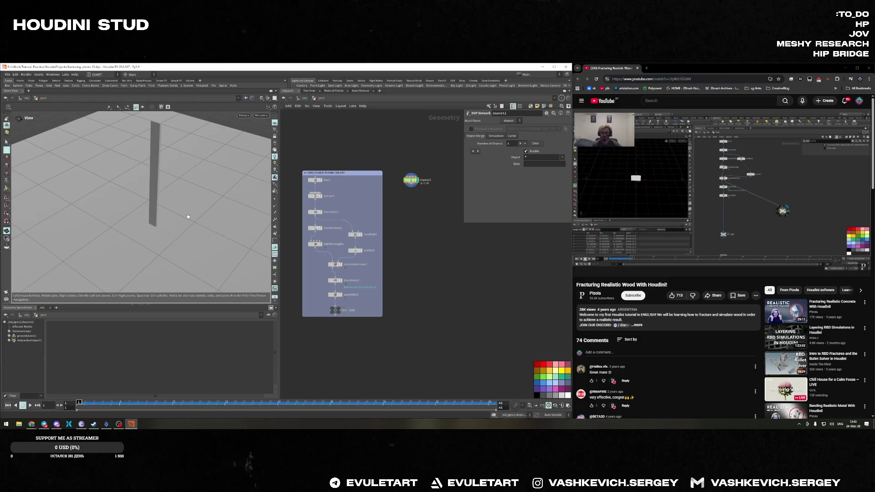
left_click_drag(188, 217, 208, 222, "alt")
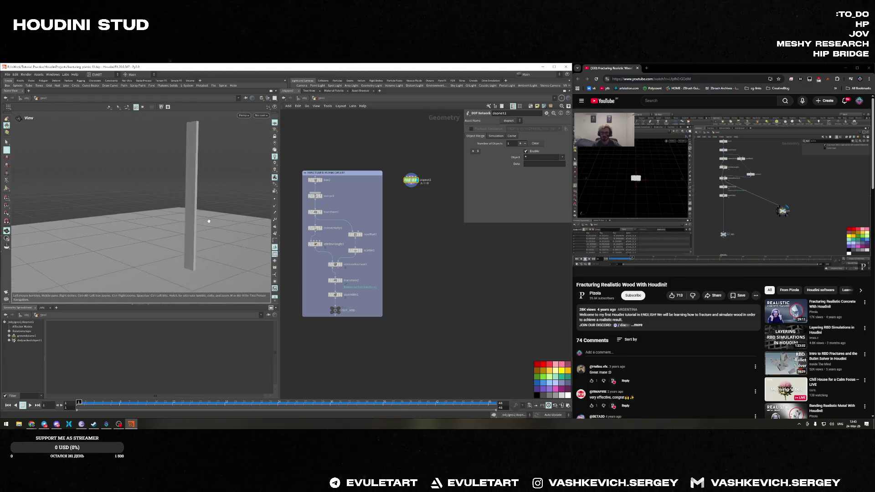
double_click(412, 181)
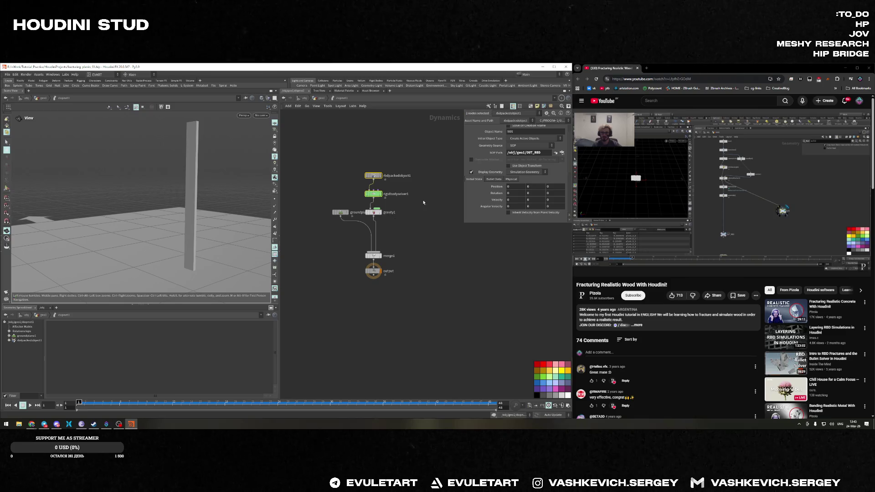
- Return to the geometry level and move dopnet1 further right of the network box
left_click_drag(416, 201, 417, 203)
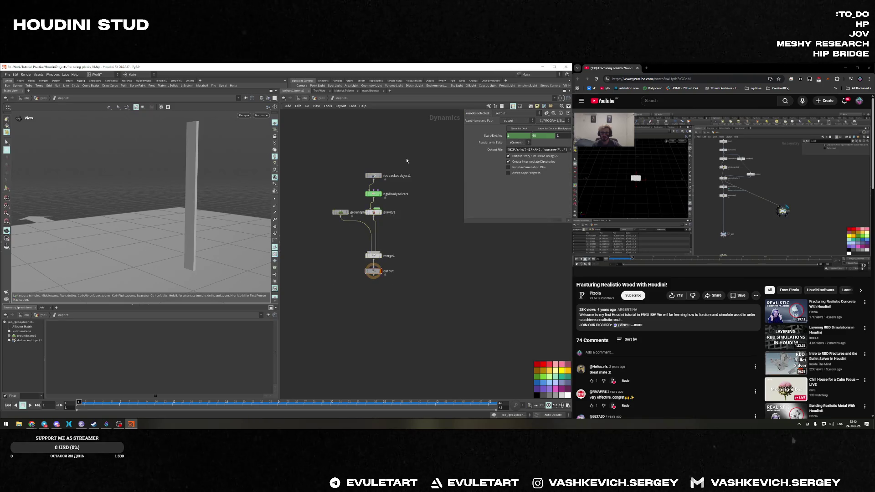
key("u")
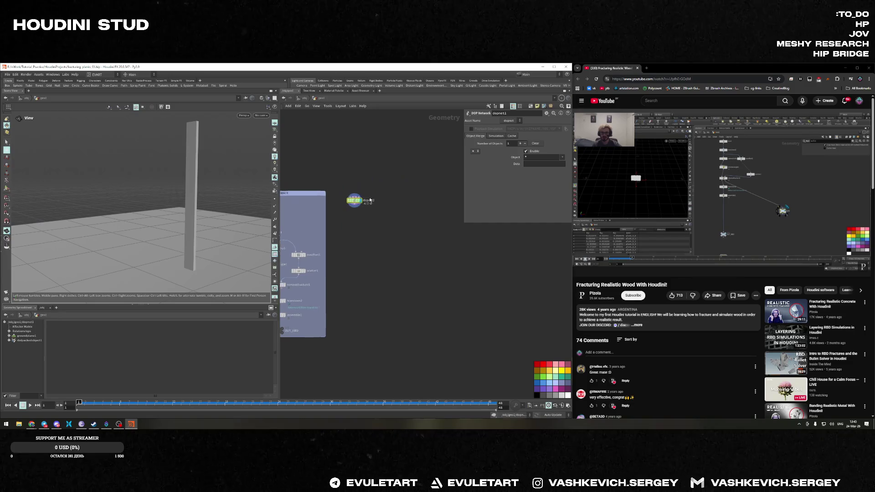
left_click(733, 217)
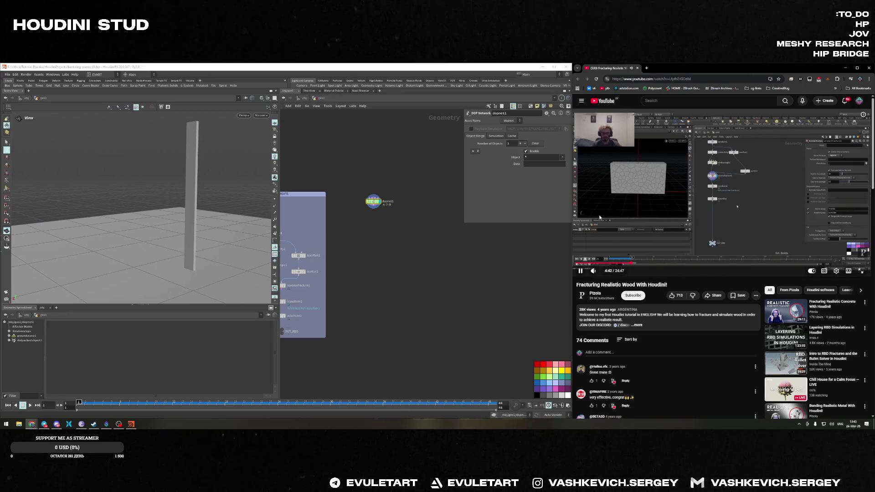
scroll(397, 232, "down", 2)
scroll(397, 232, "down", 1)
scroll(446, 216, "down", 2)
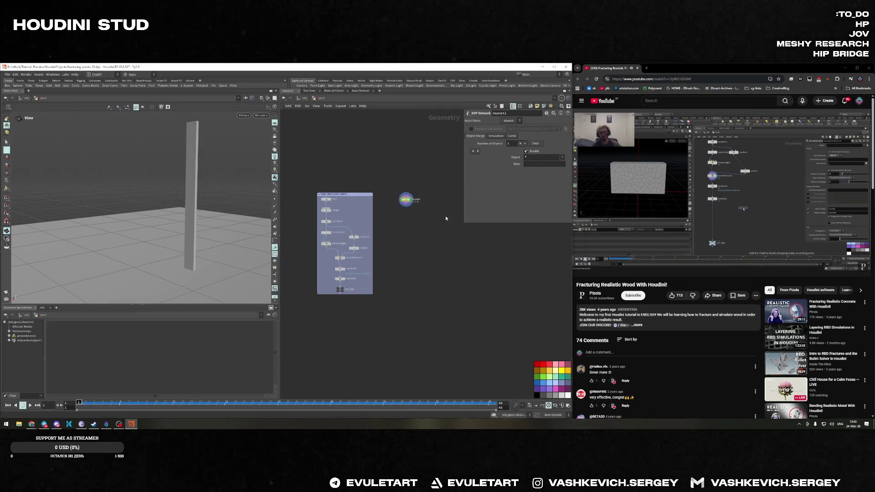
scroll(426, 216, "down", 2)
left_click_drag(418, 208, 437, 208)
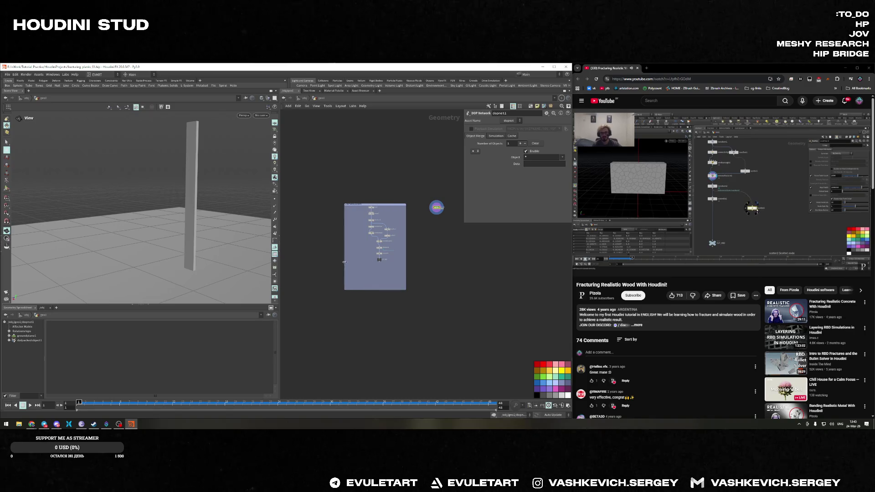
scroll(408, 244, "up", 5)
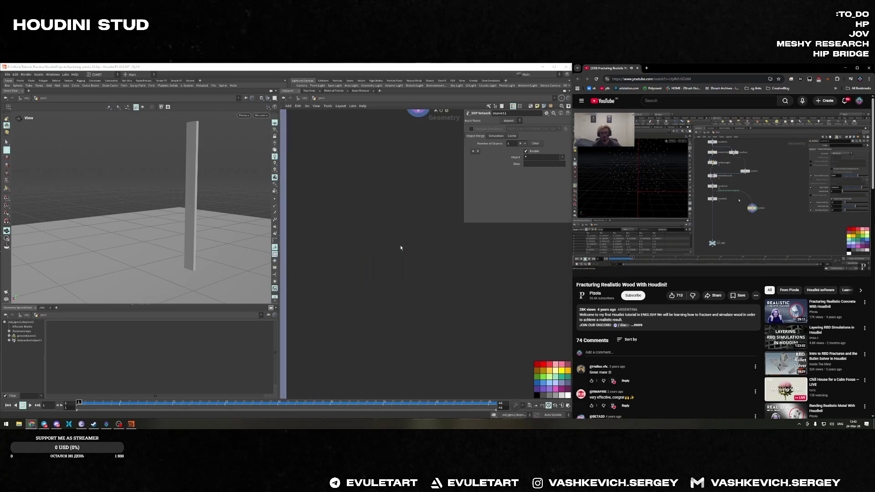
scroll(383, 246, "down", 2)
- Add a Cluster SOP beside assemble1 and bring up its F1 help page
key("Tab")
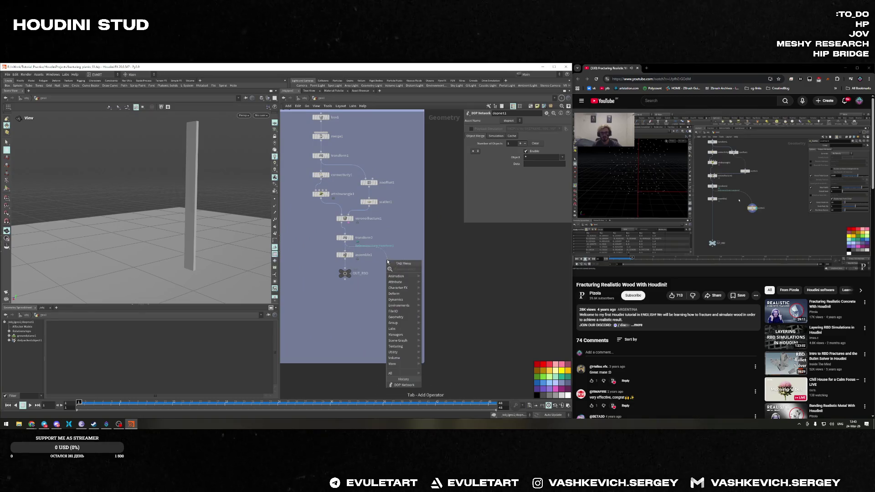
type("class")
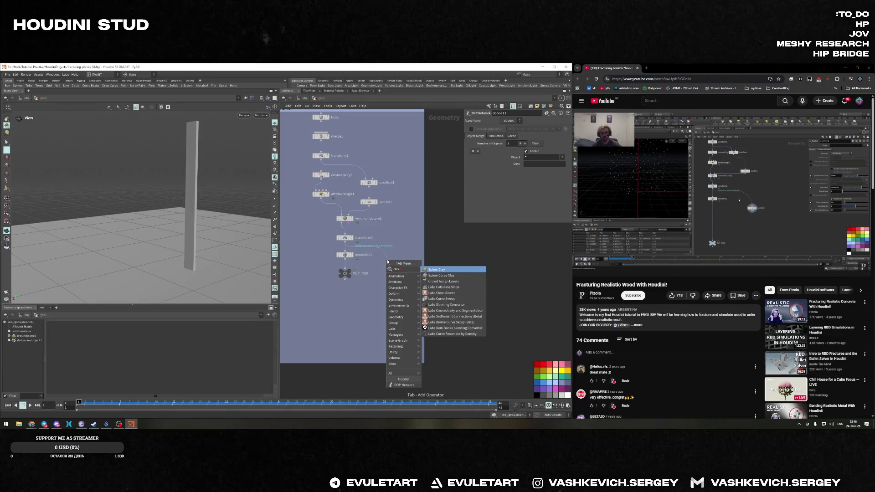
key("BackSpace")
key("BackSpace")
key("BackSpace")
type("cluster")
key("Return")
left_click(387, 260)
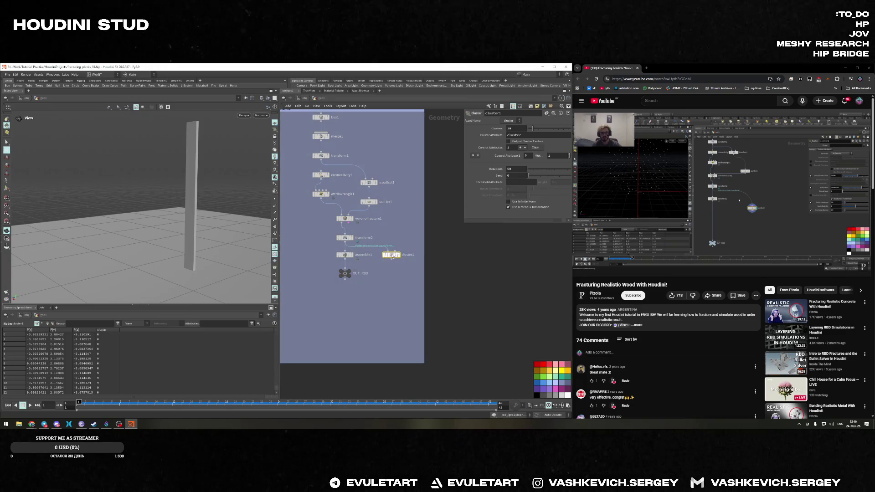
scroll(461, 265, "down", 1)
scroll(458, 263, "down", 2)
scroll(418, 254, "up", 3)
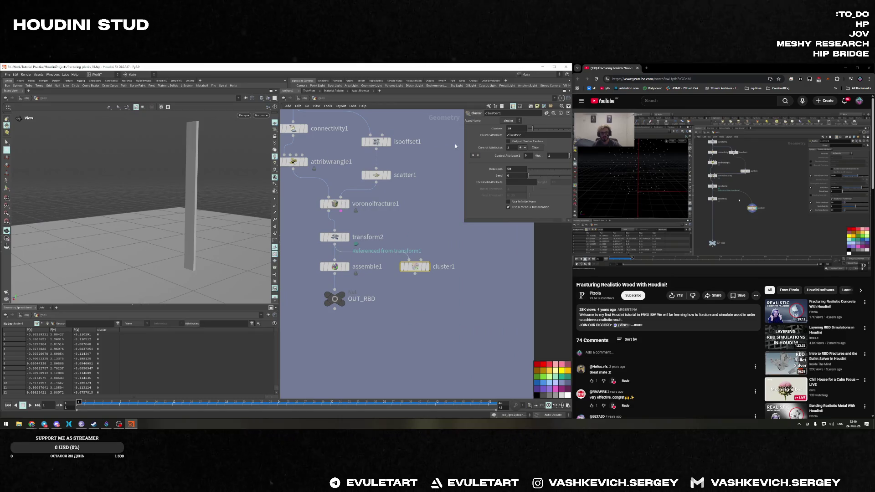
key("F1")
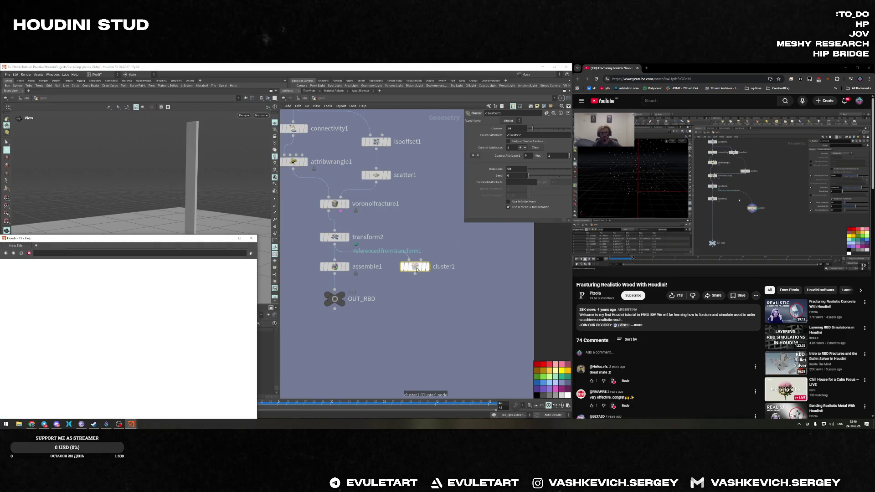
- Close Houdini's help window and bring Chrome forward on another tab
left_click_drag(155, 242, 267, 80)
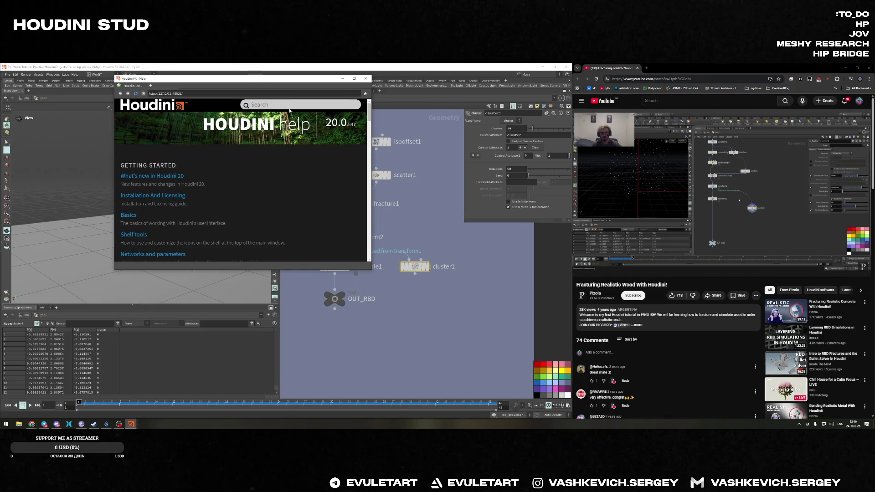
left_click(364, 78)
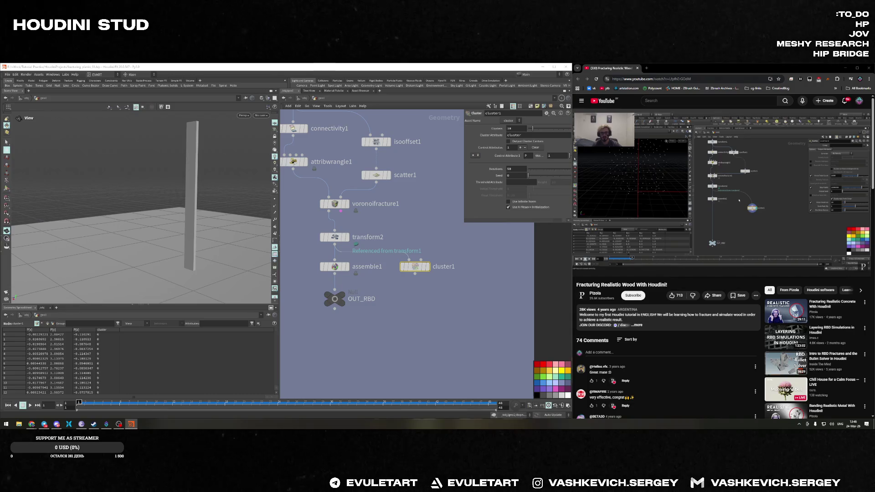
key("alt+Tab")
key("ctrl+Tab")
key("ctrl+Tab")
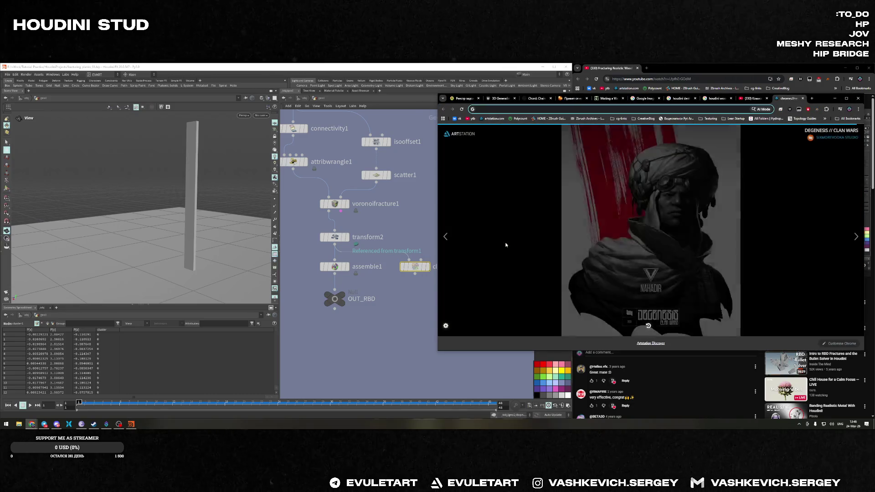
- Search the web for the cluster node and load the SideFX Cluster documentation beside Houdini
key("ctrl+l")
type("cluster node")
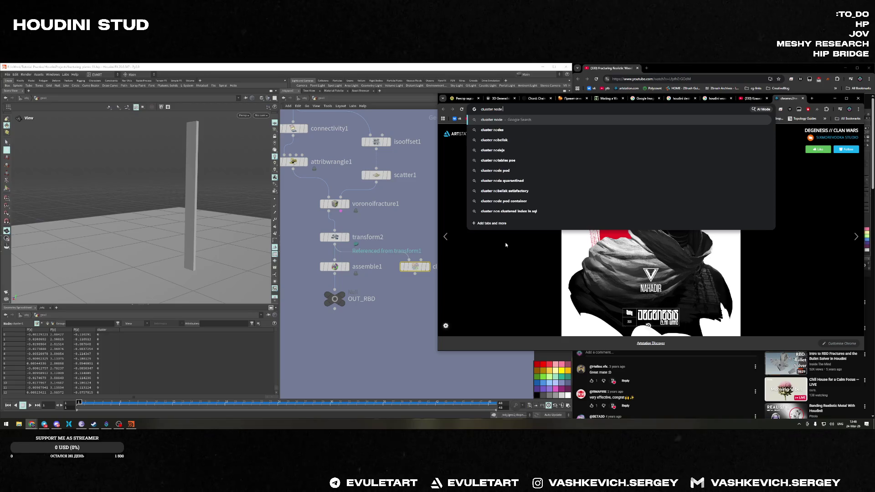
type(" houdini")
key("Return")
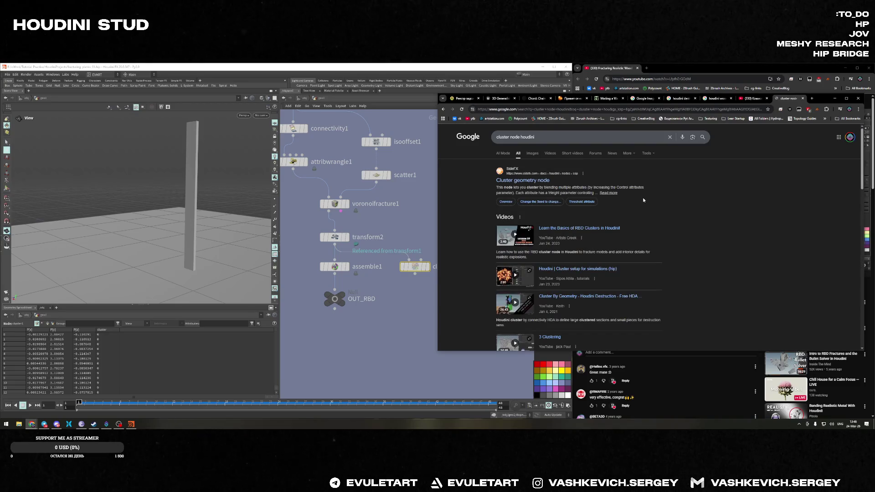
left_click(523, 180)
left_click_drag(821, 100, 526, 100)
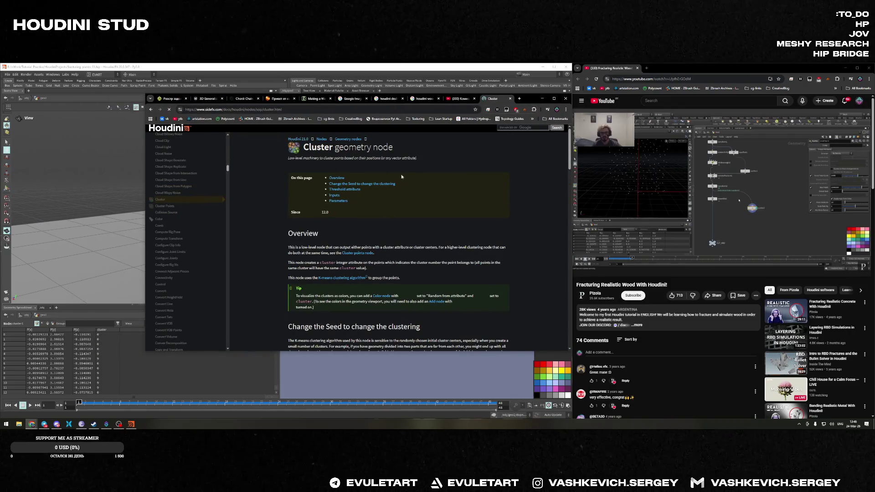
- Duplicate the Cluster docs tab and translate the copy into Russian
right_click(345, 227)
right_click(498, 99)
left_click(521, 147)
right_click(344, 219)
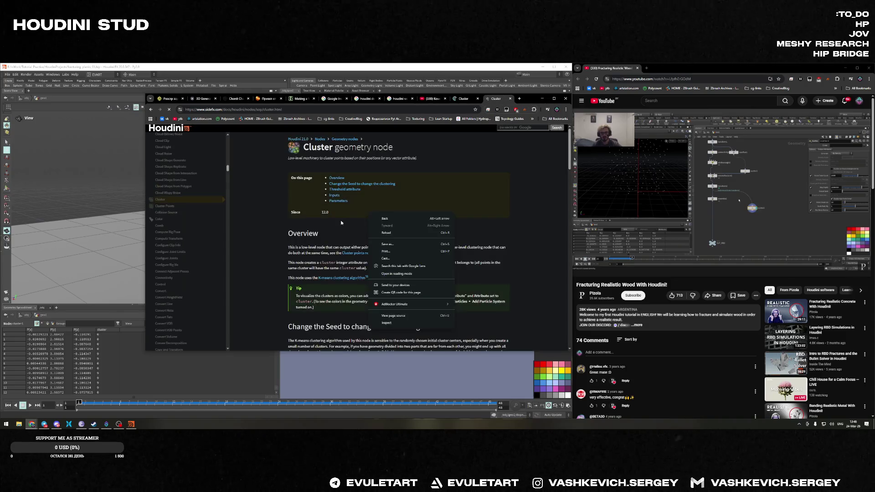
left_click(383, 314)
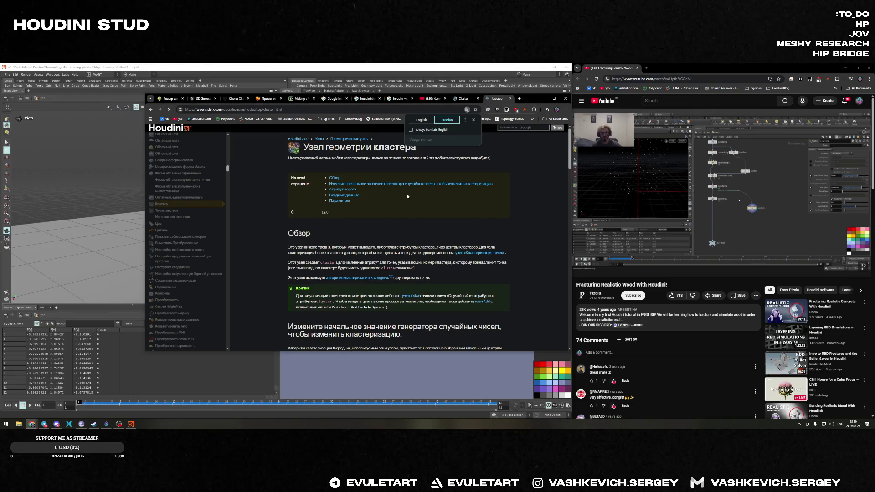
scroll(276, 316, "down", 3)
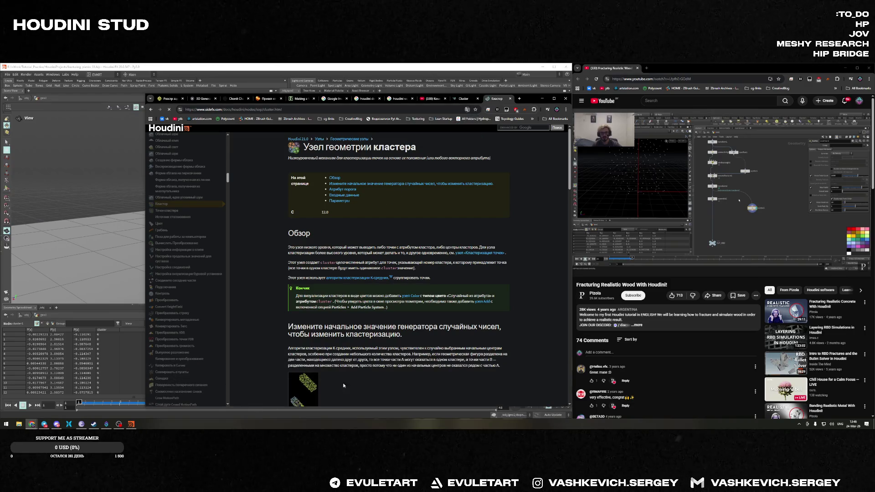
scroll(411, 240, "up", 3)
- Read the translated tip note, highlighting words like визуализации and Particles
double_click(300, 296)
double_click(313, 296)
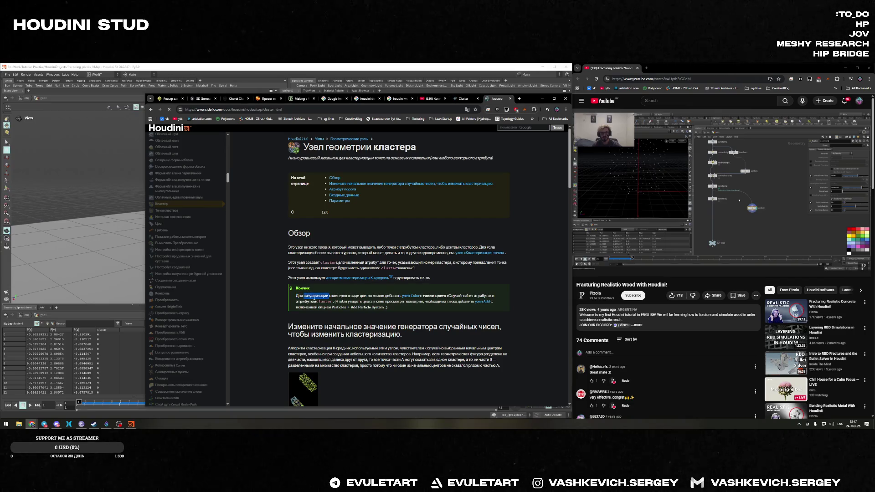
double_click(378, 296)
left_click(378, 297)
double_click(340, 307)
left_click(315, 332)
scroll(316, 258, "down", 2)
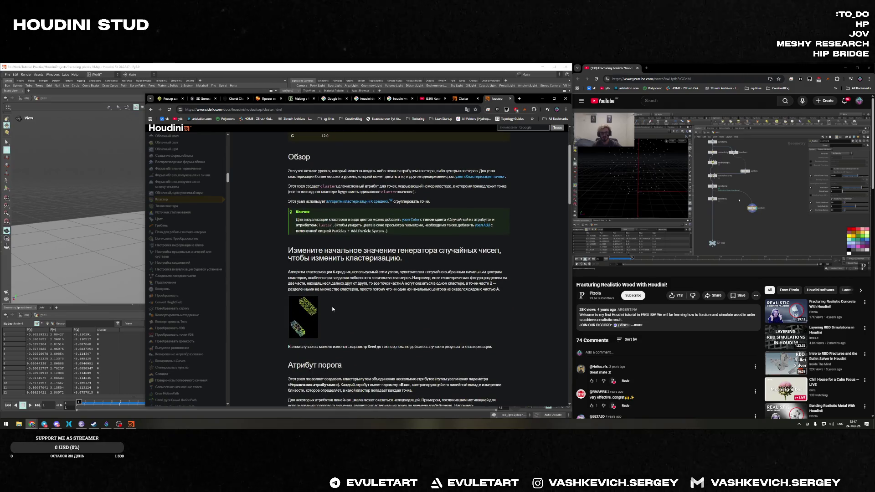
scroll(332, 309, "down", 3)
scroll(342, 304, "down", 2)
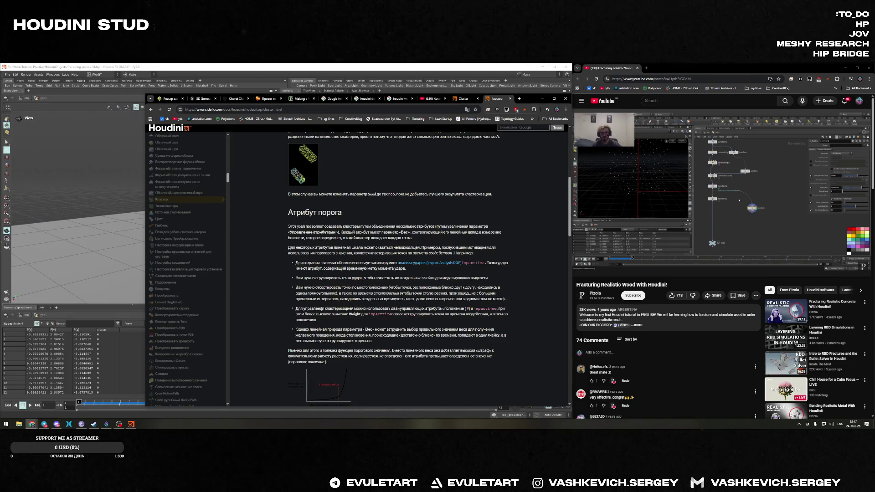
- Close the Russian tab and minimize Chrome to return to the Houdini network
left_click(510, 98)
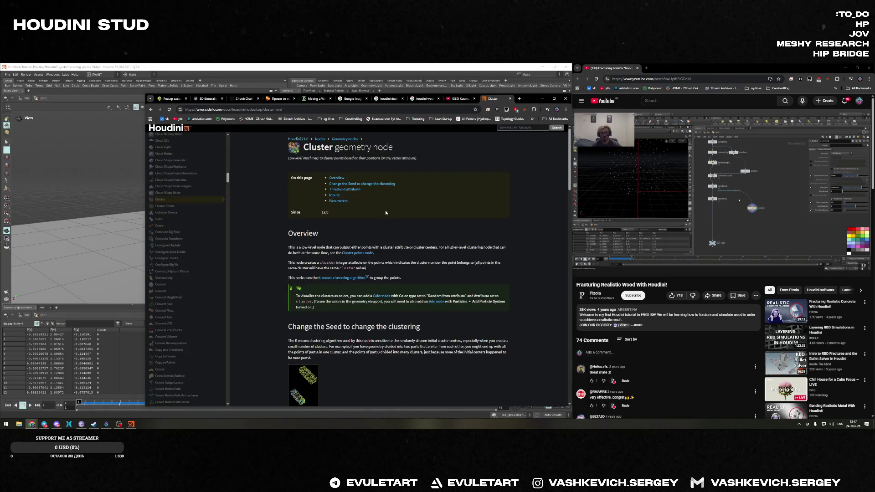
scroll(336, 283, "down", 2)
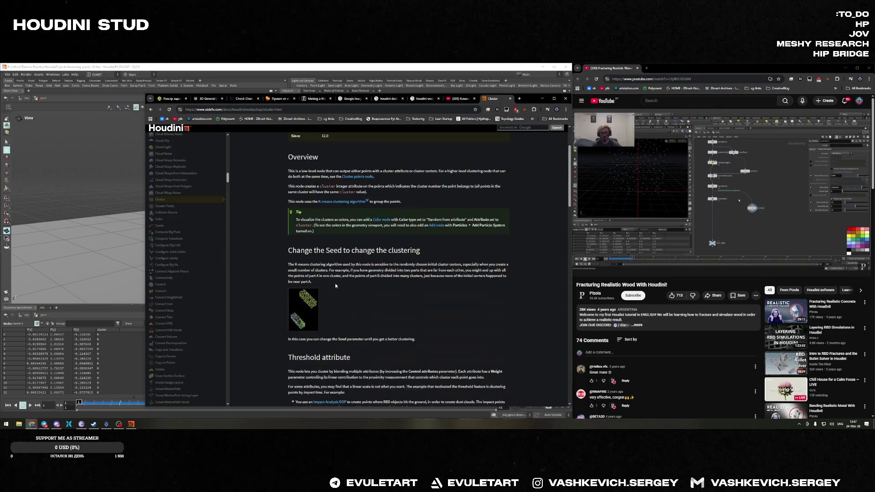
left_click(542, 98)
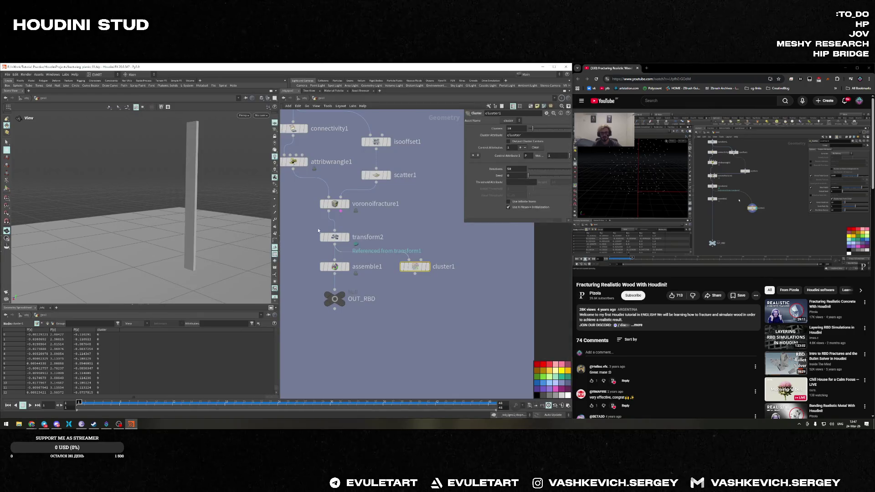
- Display cluster1's output with point markers toggled, enlarge its parameter pane, then bring Chrome forward
mouse_move(226, 198)
left_mouse_down()
mouse_move(238, 207)
mouse_move(203, 216)
left_mouse_up()
left_click(275, 198)
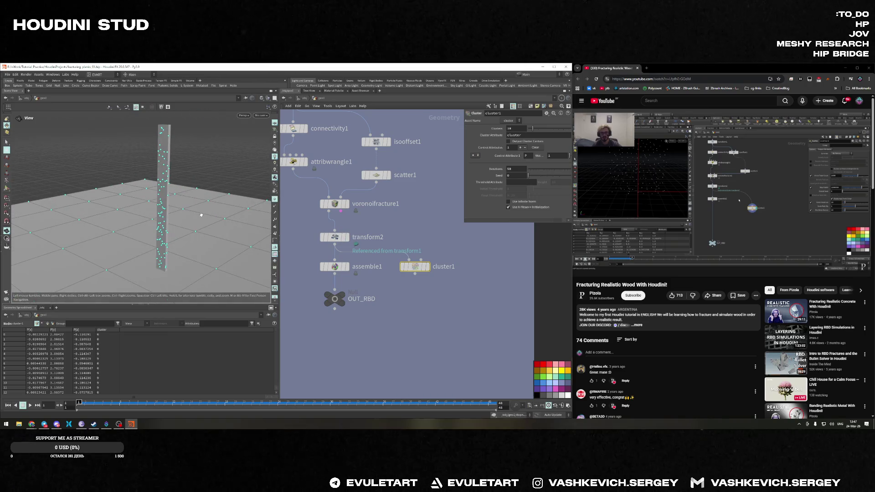
left_click(427, 267)
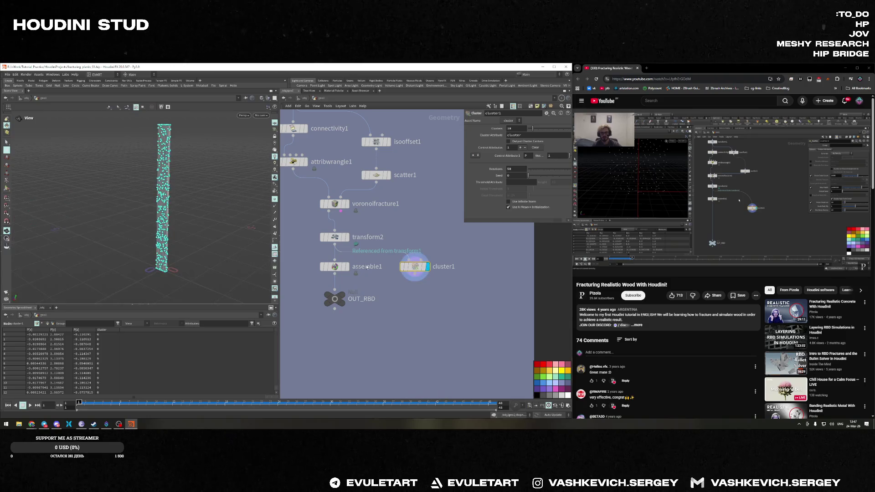
mouse_move(205, 226)
left_mouse_down()
mouse_move(169, 233)
mouse_move(248, 241)
left_mouse_up()
scroll(170, 233, "up", 3)
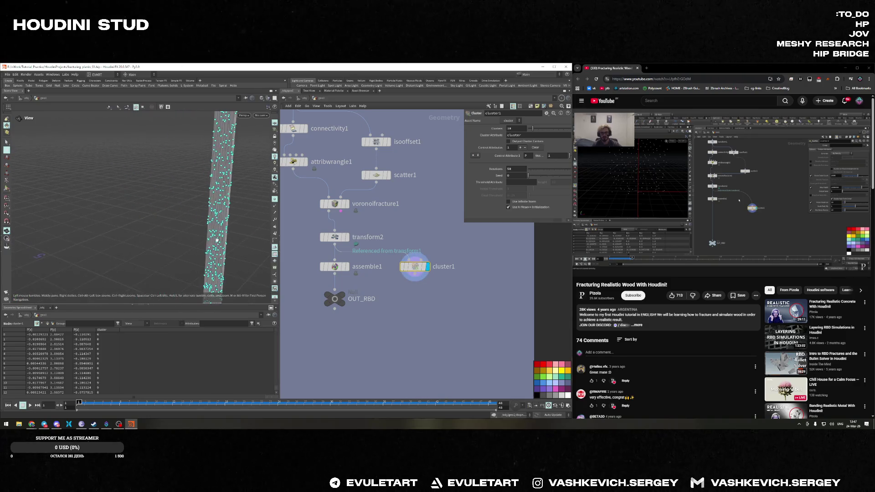
left_click(275, 199)
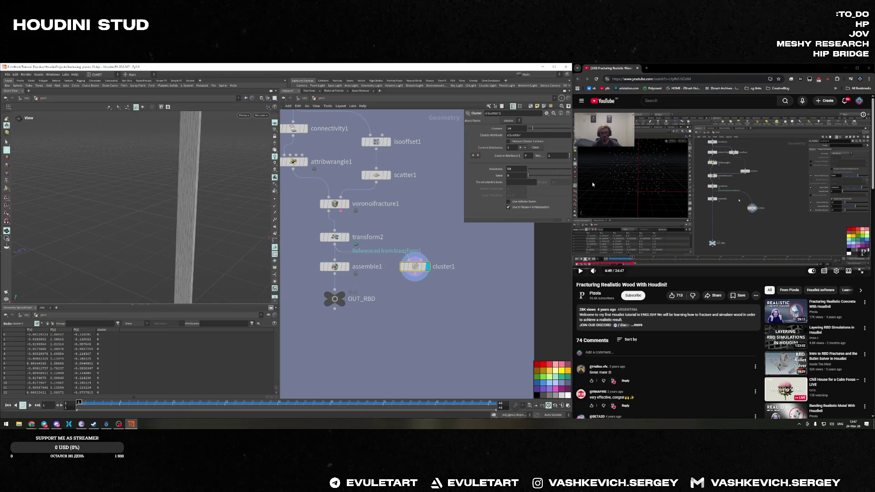
left_click_drag(460, 219, 446, 246)
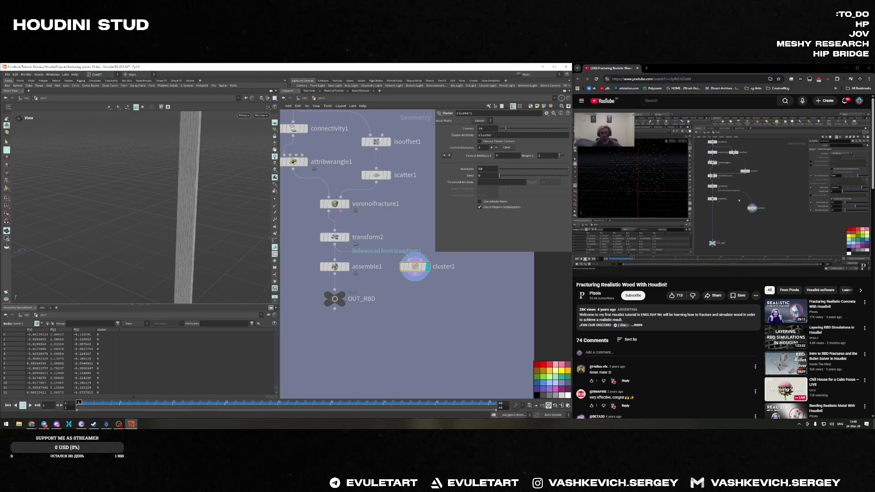
left_click(119, 424)
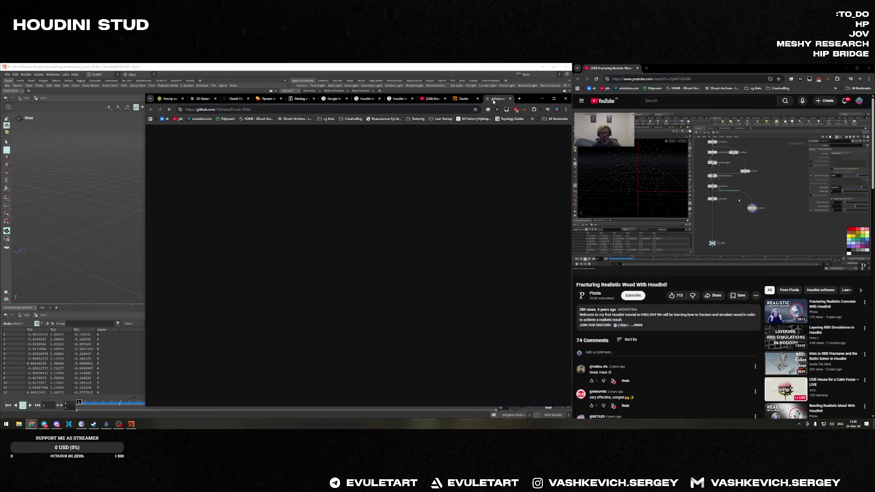
- Read the Forum-DNet README on GitHub, highlighting words such as возможности and Голосование
left_click(496, 99)
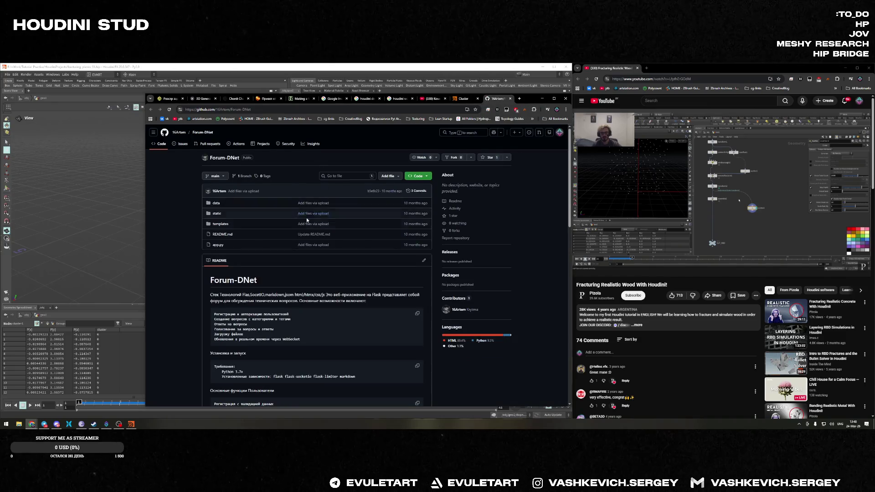
scroll(300, 227, "down", 3)
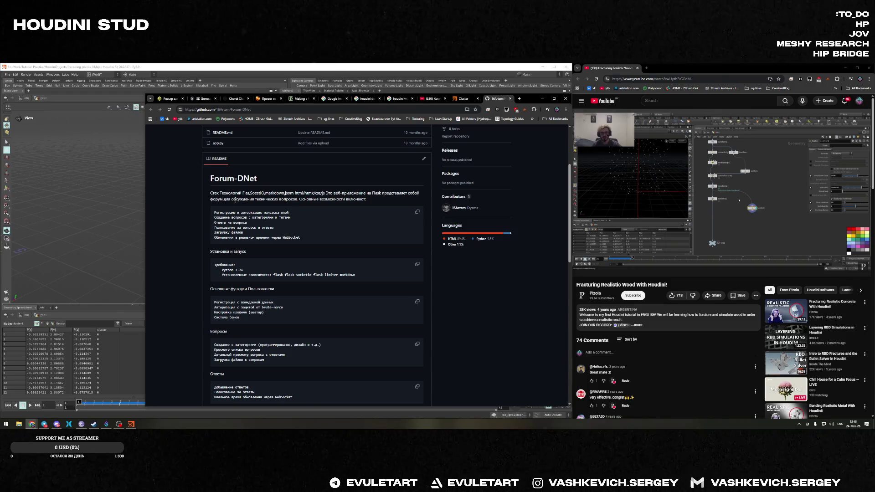
double_click(269, 199)
double_click(310, 199)
double_click(355, 199)
double_click(226, 213)
scroll(320, 226, "up", 3)
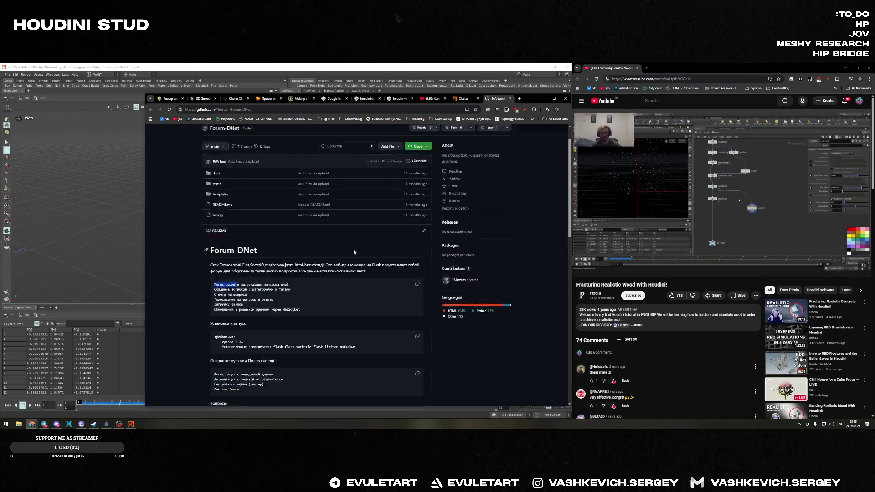
scroll(321, 226, "down", 4)
scroll(321, 227, "down", 3)
scroll(310, 223, "up", 3)
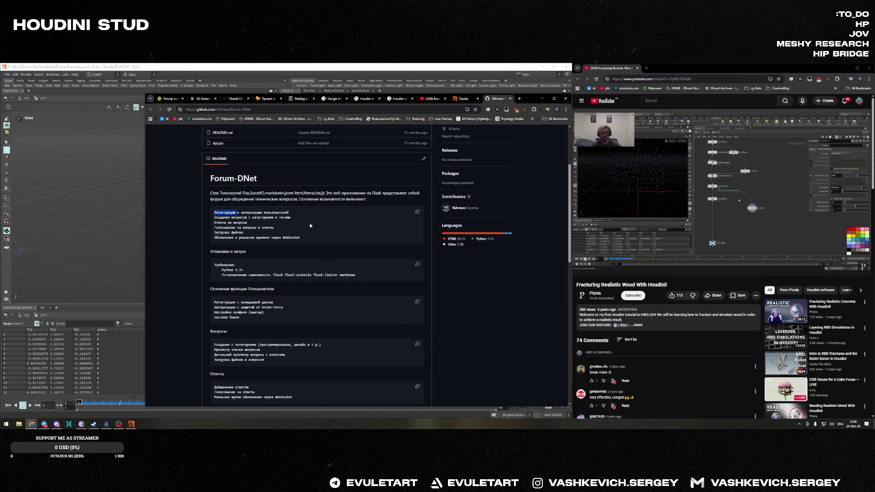
scroll(310, 224, "down", 1)
left_click(296, 174)
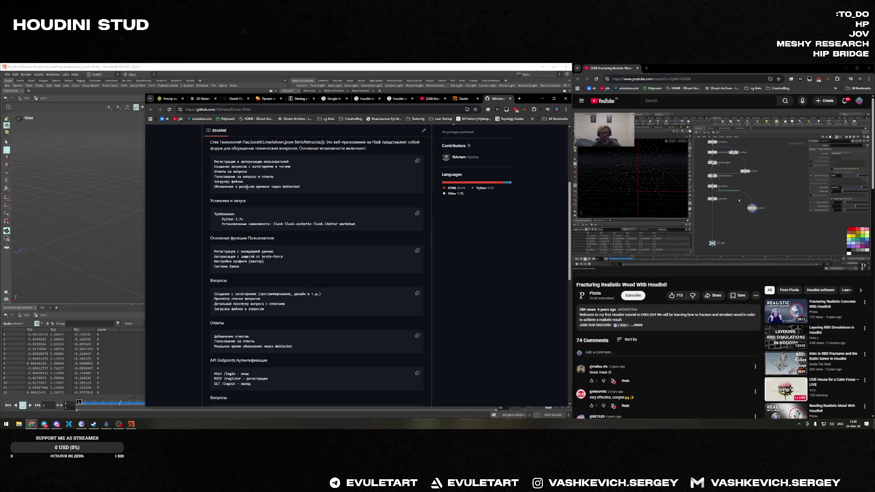
scroll(255, 201, "down", 5)
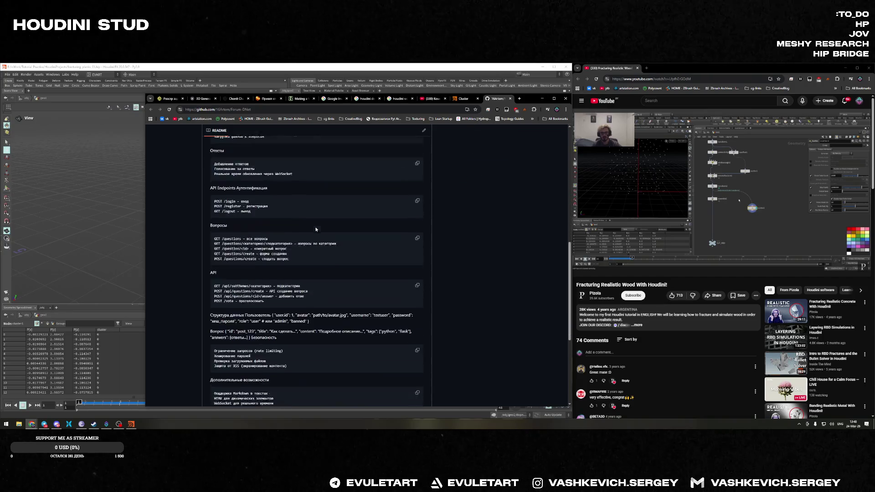
scroll(300, 236, "up", 10)
scroll(300, 236, "down", 2)
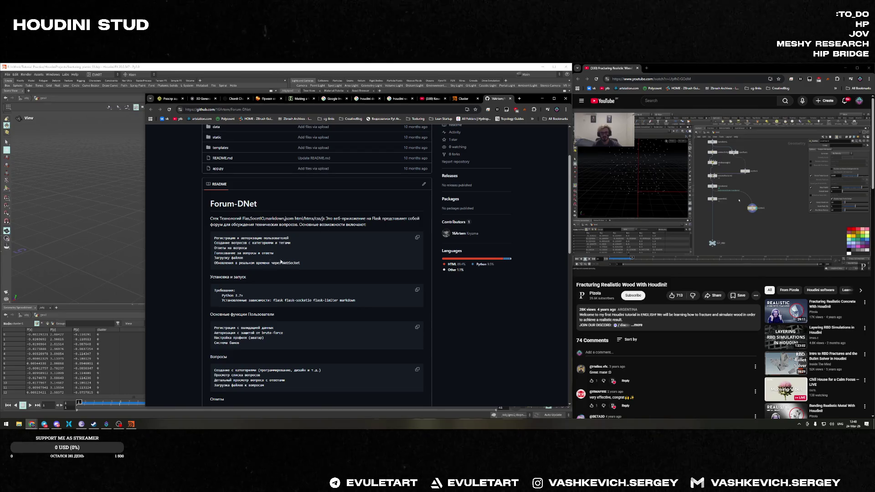
double_click(235, 253)
left_click(247, 253)
scroll(230, 313, "down", 2)
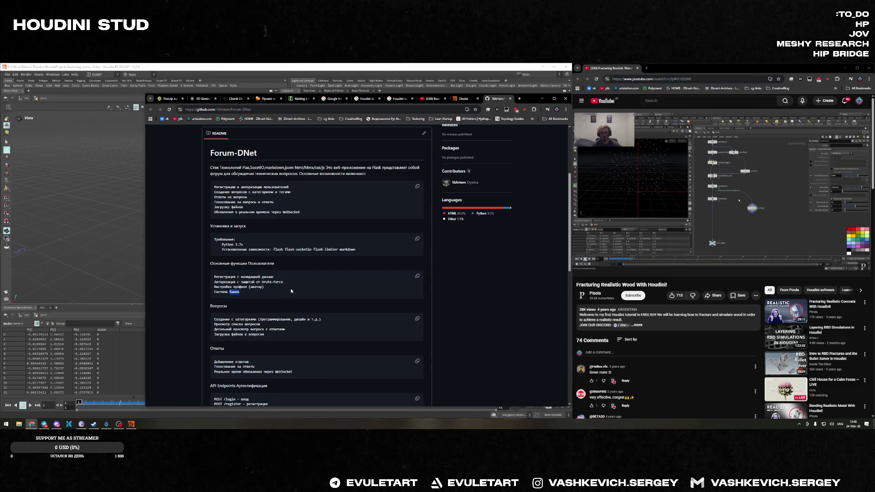
scroll(234, 292, "down", 2)
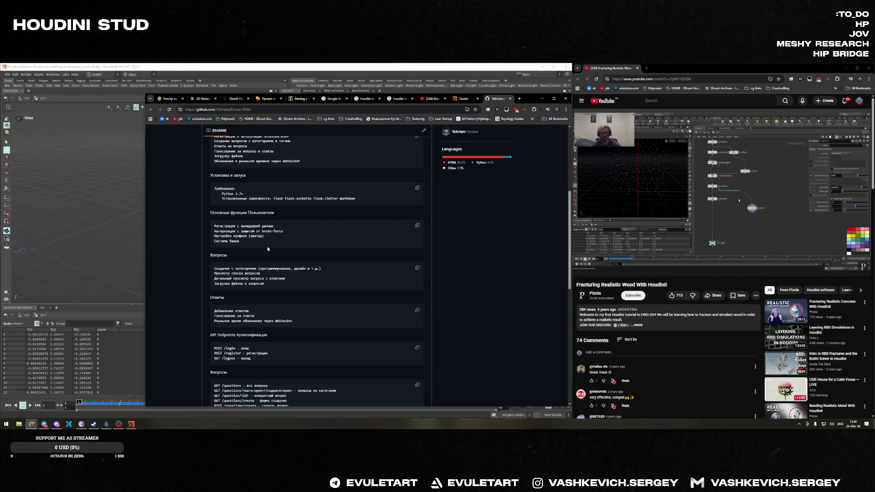
scroll(246, 262, "up", 5)
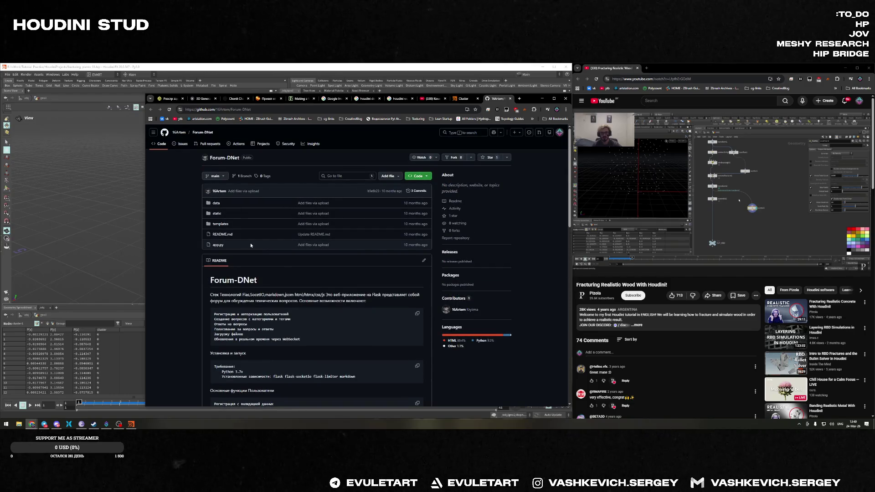
- View the repository's stargazers, star Forum-DNet, and close the GitHub tab
left_click(452, 216)
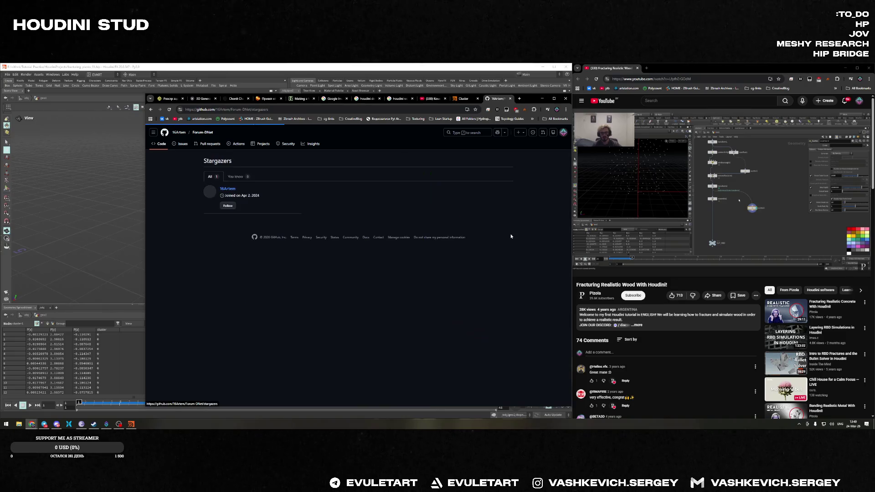
key("alt+Left")
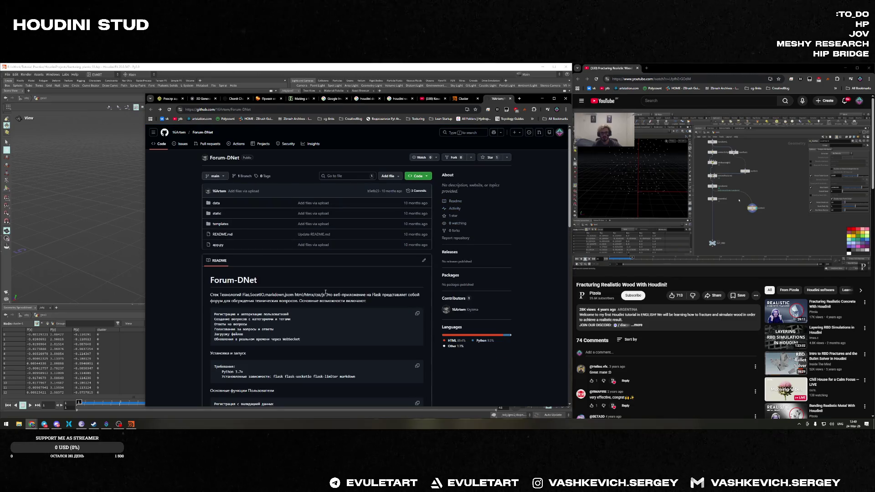
left_click(488, 158)
scroll(404, 210, "down", 3)
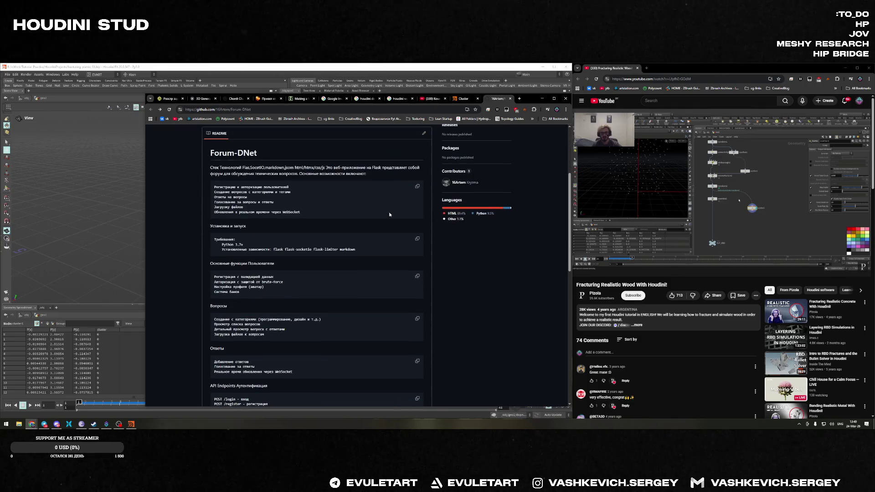
key("ctrl+w")
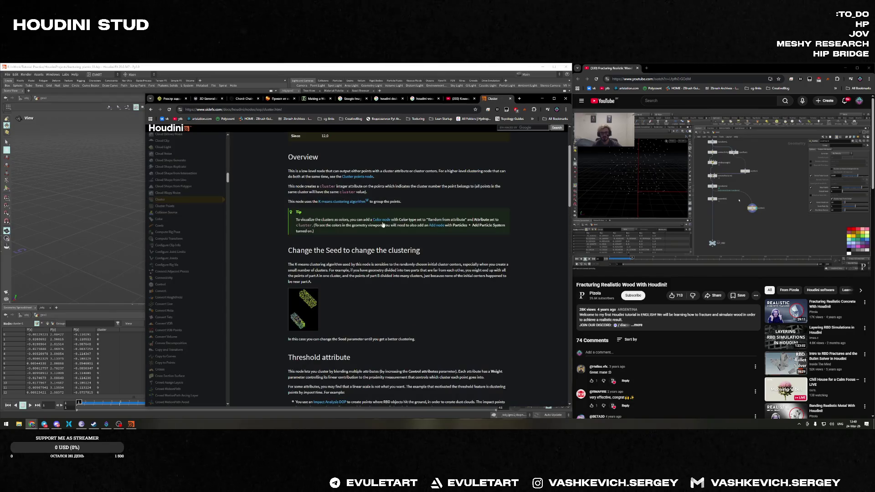
scroll(340, 209, "down", 5)
scroll(339, 210, "down", 3)
scroll(340, 209, "down", 2)
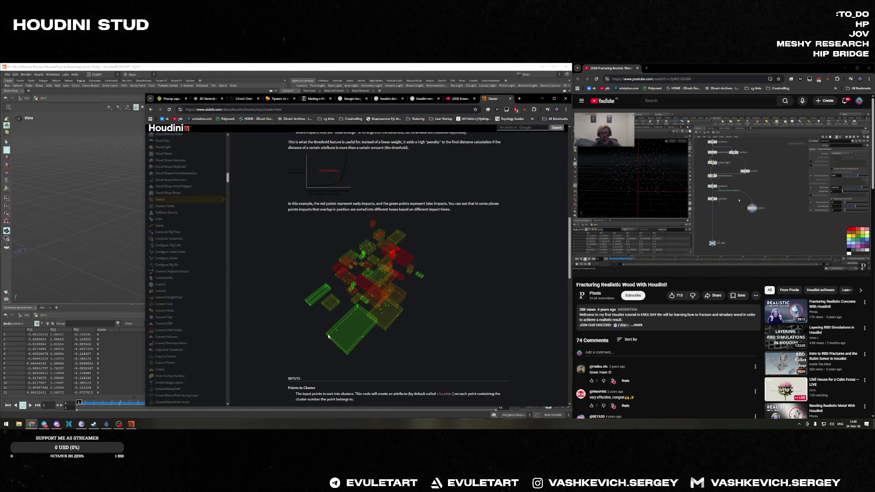
scroll(345, 229, "up", 5)
scroll(345, 229, "up", 3)
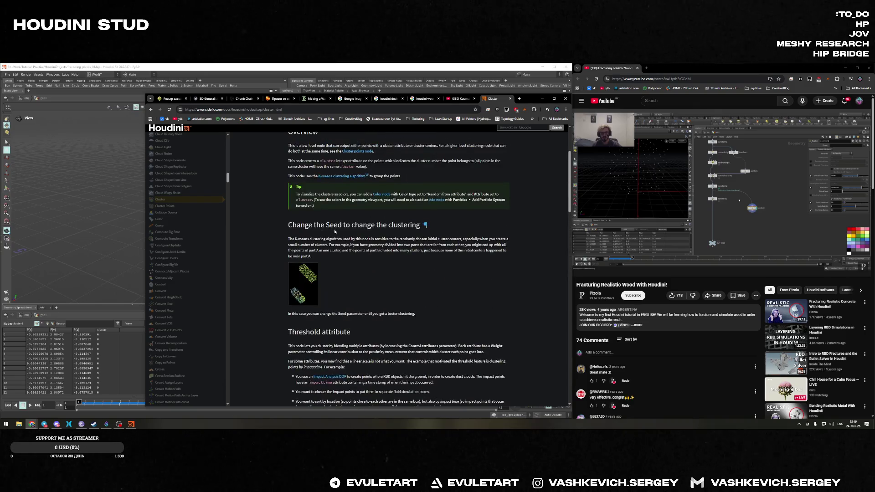
- Reread the Cluster tip (clusters, Color), close the docs tab and minimize Chrome
double_click(329, 194)
left_click(348, 195)
double_click(404, 194)
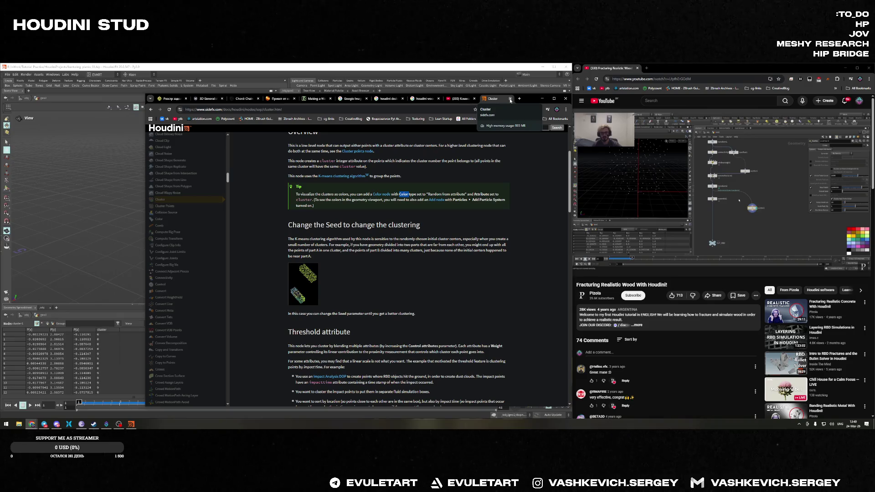
left_click(510, 100)
left_click(543, 99)
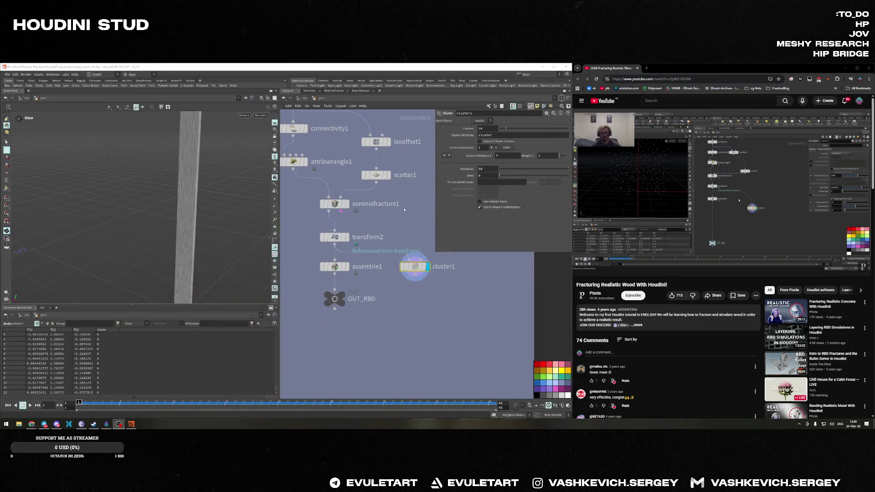
- Add a Color node below cluster1 in the network
middle_click_drag(411, 217, 392, 220)
key("Tab")
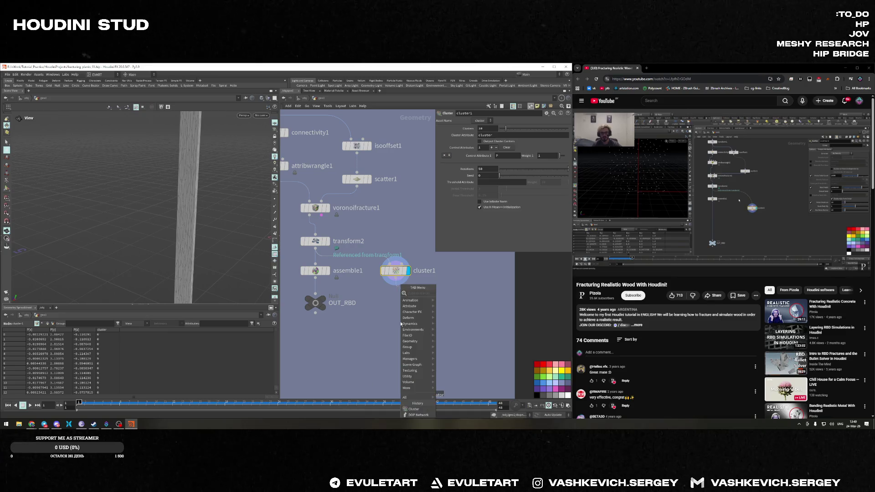
mouse_move(405, 397)
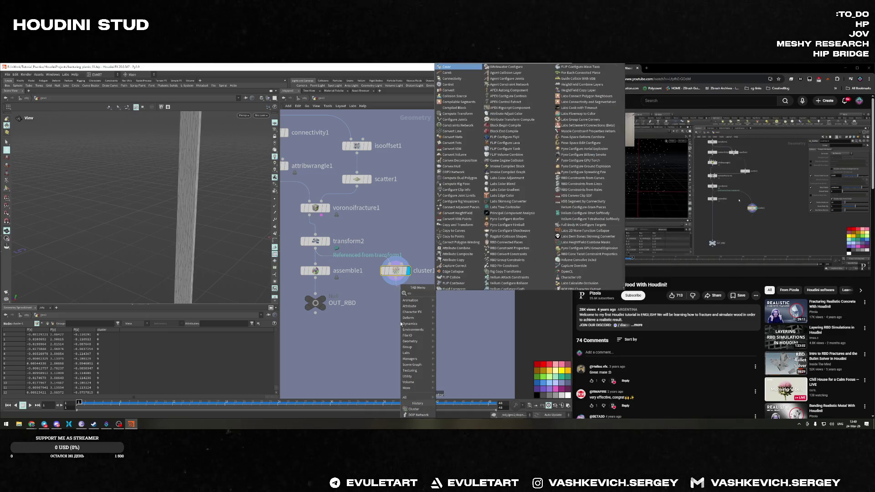
key("Return")
left_click(401, 322)
- Set color1 to colour per point with random colours
left_click(491, 150)
left_click(485, 166)
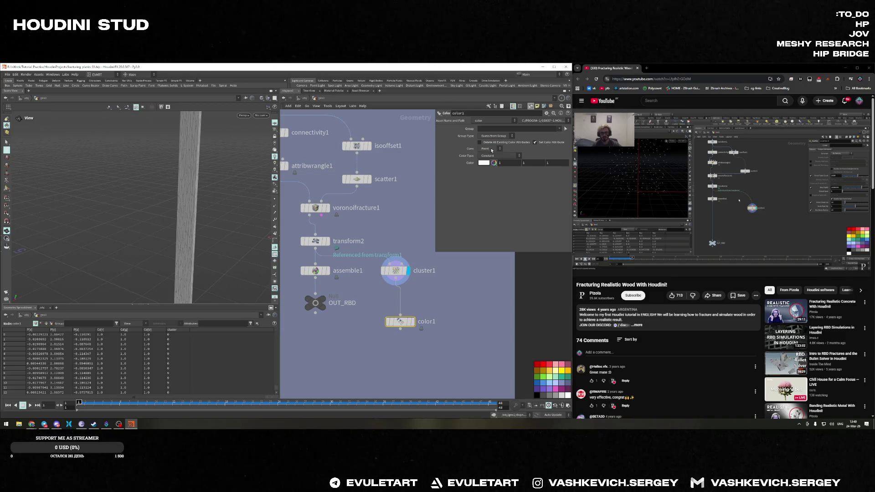
left_click(490, 173)
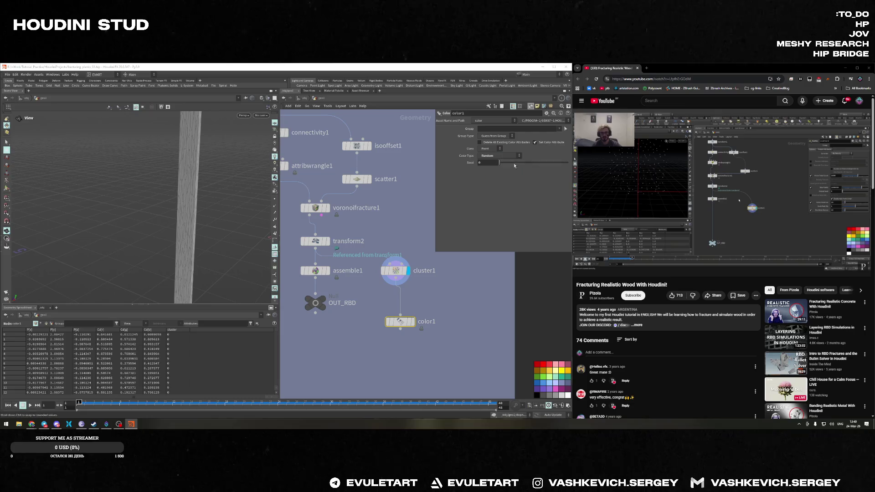
left_click(503, 135)
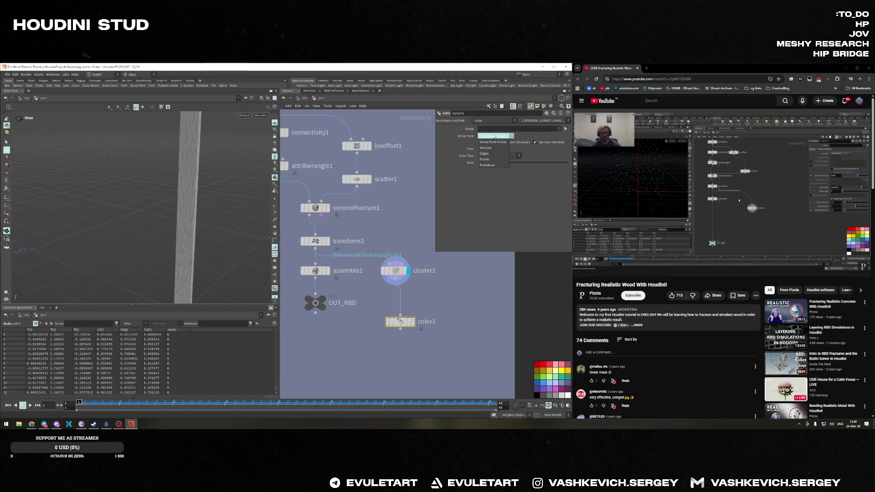
left_click(493, 136)
- Limit color1's Group to 'cluster' and orbit to view the plank
left_click(564, 129)
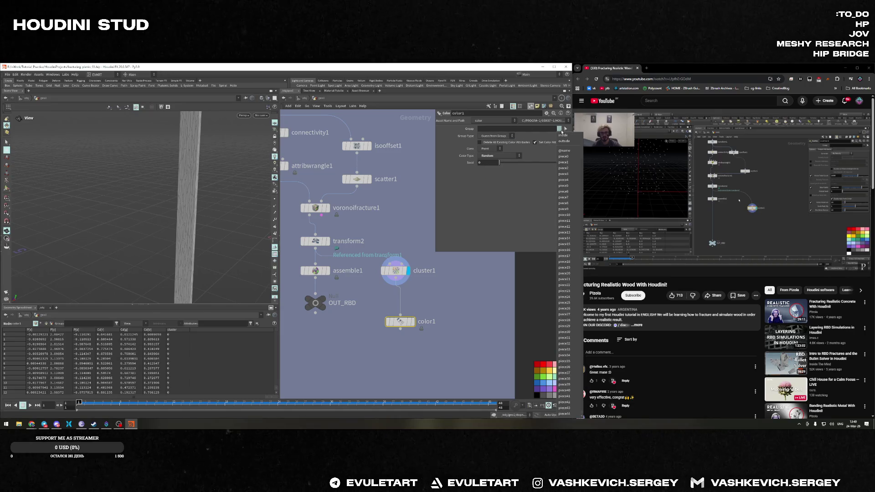
left_click(503, 129)
type("clus")
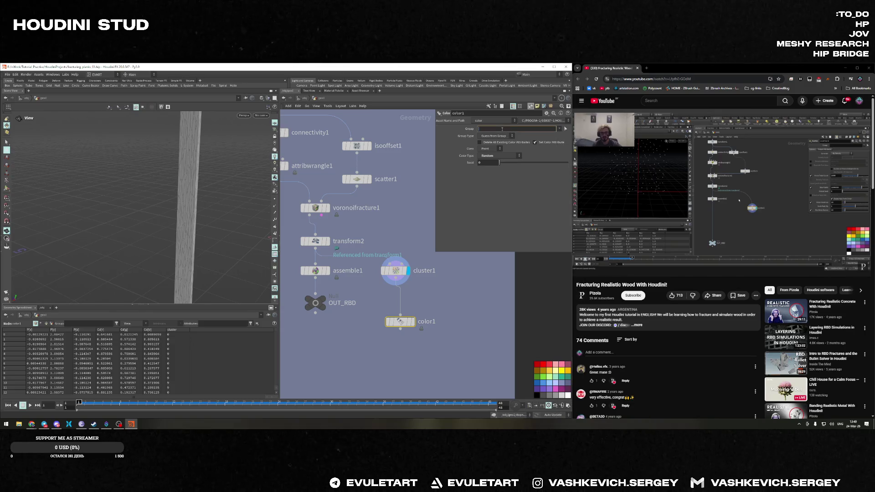
type("ter")
key("Return")
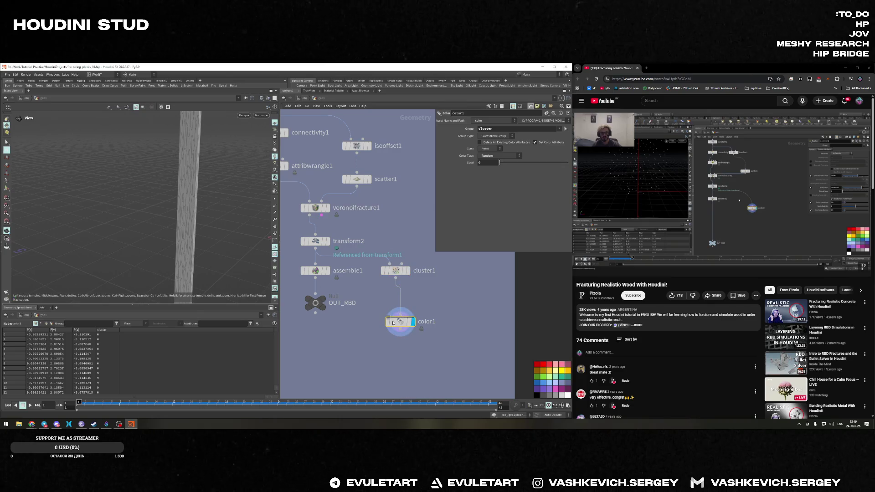
mouse_move(167, 186)
left_mouse_down()
mouse_move(193, 205)
mouse_move(520, 143)
left_mouse_up()
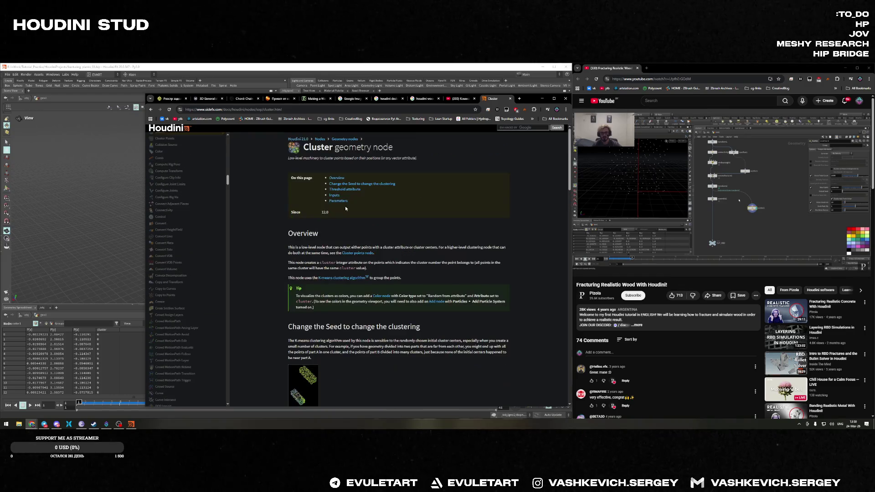
- Highlight 'attribute' in the Cluster docs tip and switch back to Houdini
double_click(451, 195)
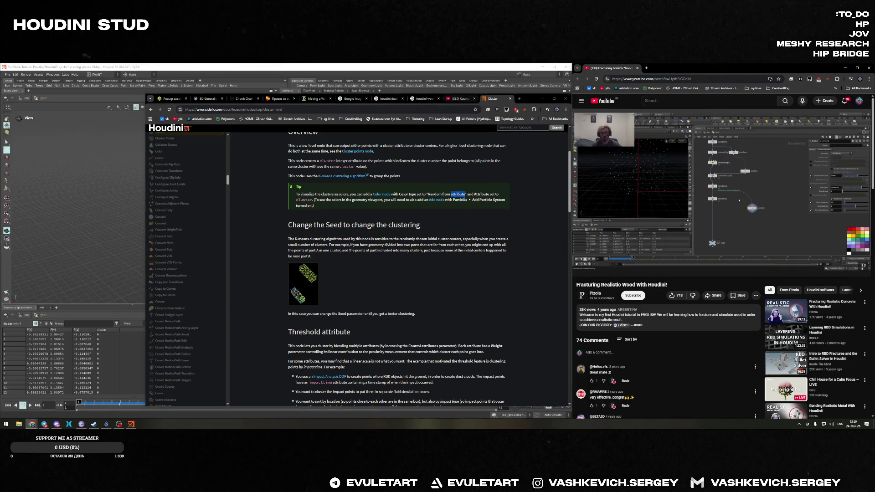
key("alt+Tab")
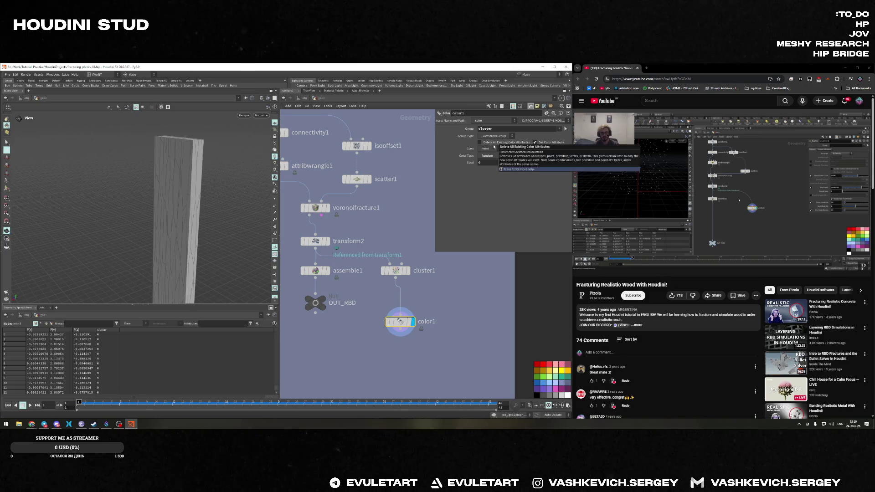
- Set color1's Color Type to Random from Attribute and try primitive and detail classes, checking the docs
left_click(497, 156)
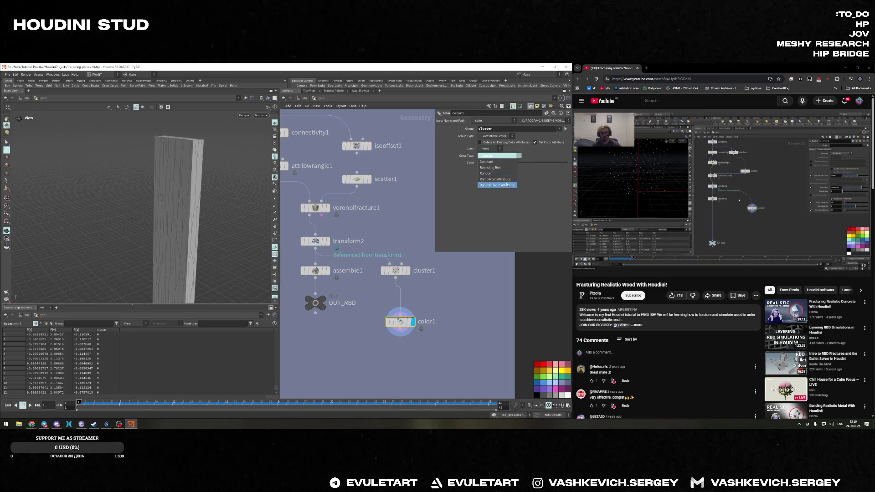
left_click(495, 179)
left_click(500, 155)
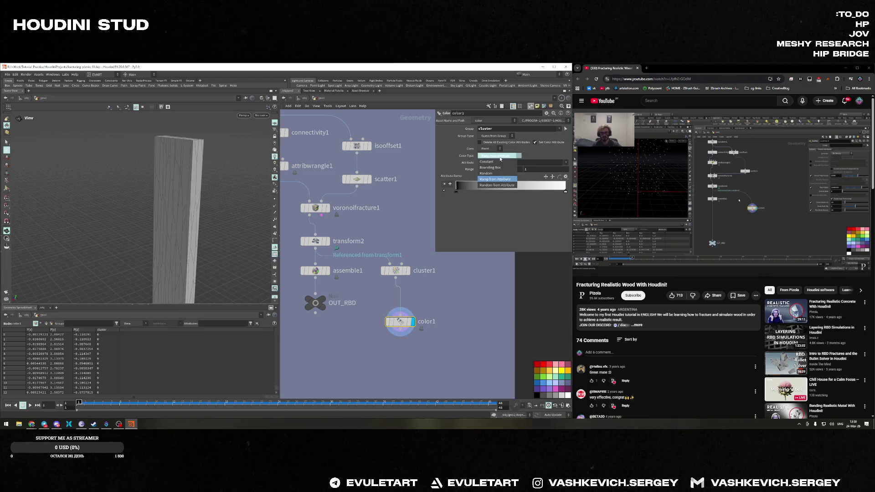
left_click(500, 185)
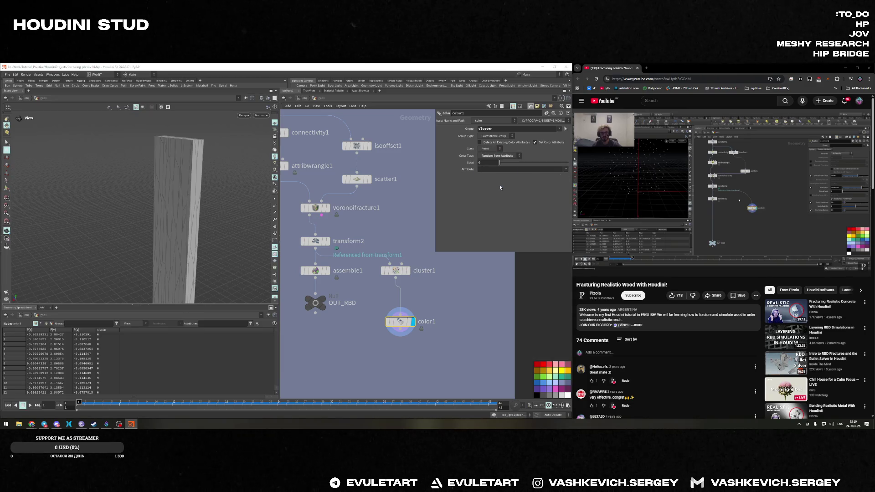
left_click(497, 149)
left_click(486, 160)
left_click(490, 156)
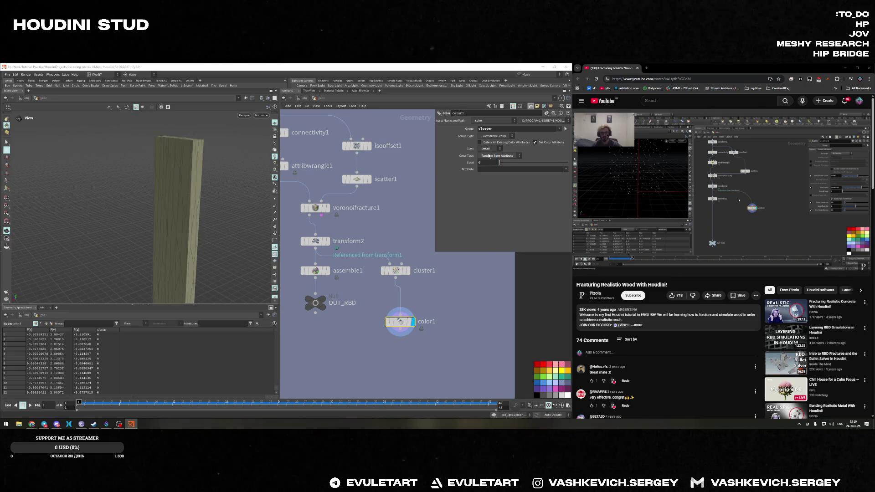
mouse_move(177, 178)
left_mouse_down("alt")
mouse_move(140, 176)
mouse_move(226, 178)
left_mouse_up("alt")
key("alt+Tab")
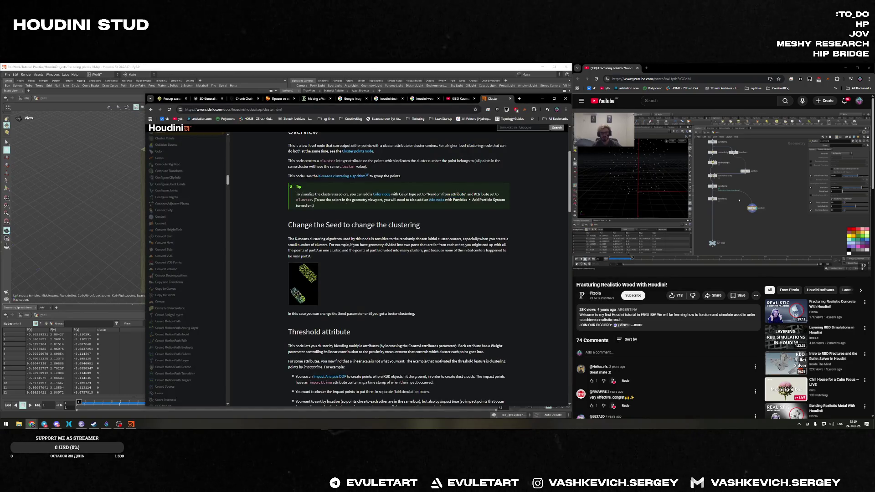
key("alt+Tab")
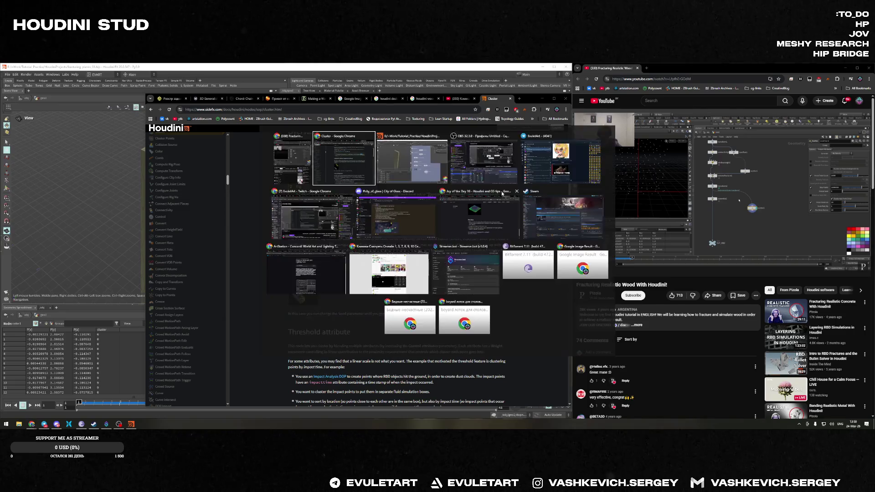
- Clear color1's Group and set its Attribute to 'cluster'
key("ctrl+a")
key("BackSpace")
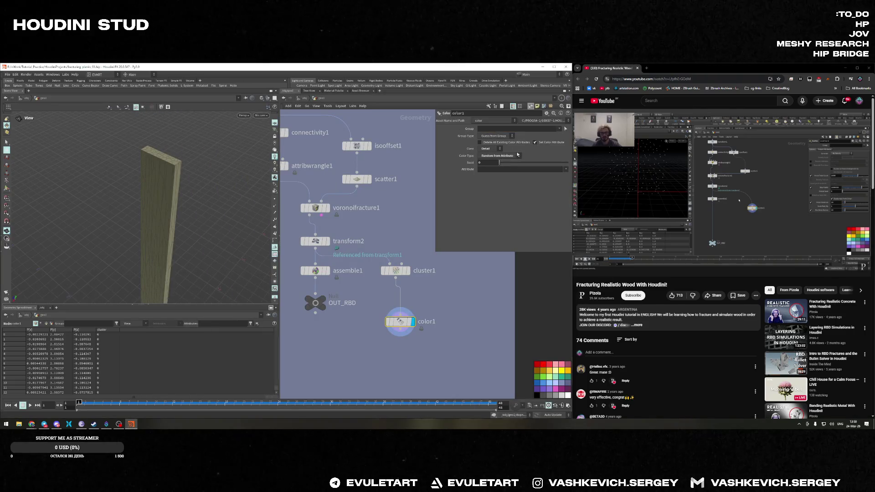
left_click(488, 169)
type("ster")
key("Return")
left_click(515, 128)
type("0")
- Cycle color1's Class through point and vertex, ending on Primitive, while the plank stays grey
left_click(497, 157)
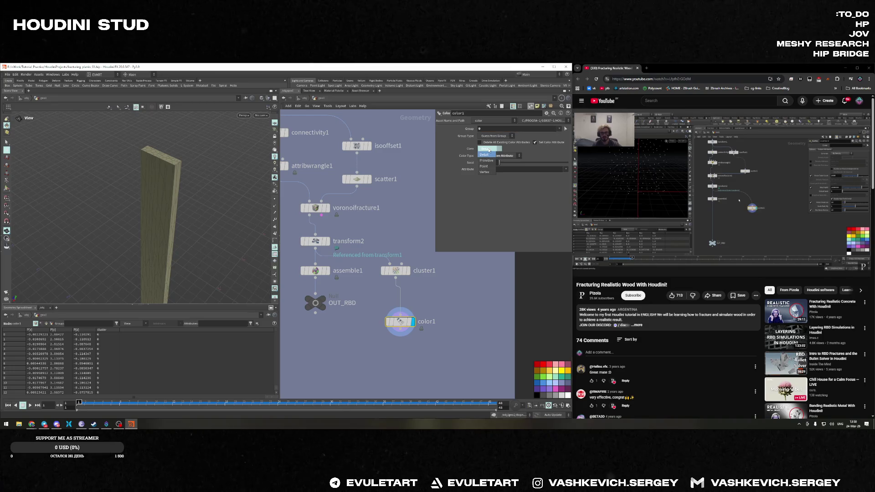
left_click(489, 161)
left_click_drag(212, 221, 103, 217)
left_click(489, 148)
left_click(487, 152)
left_click_drag(167, 196, 146, 198)
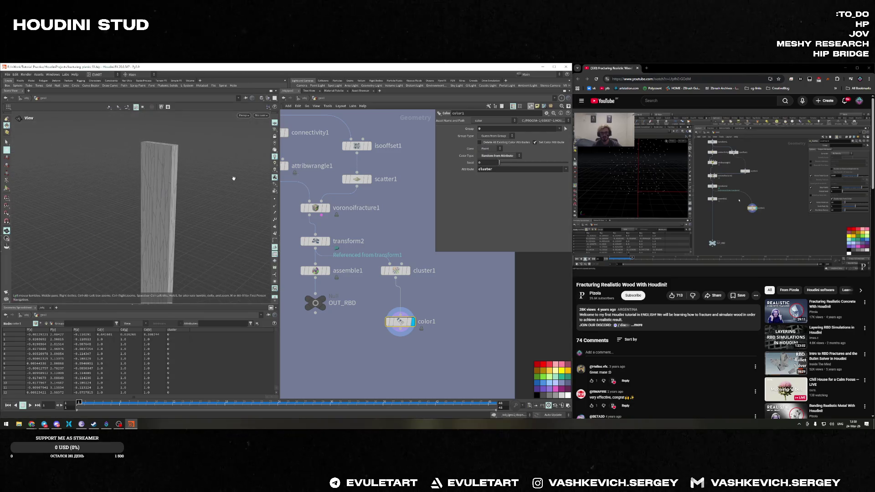
left_click(489, 148)
left_click(487, 164)
left_click(489, 148)
- Make room in the network and create a second Color node
middle_click_drag(431, 307, 415, 279)
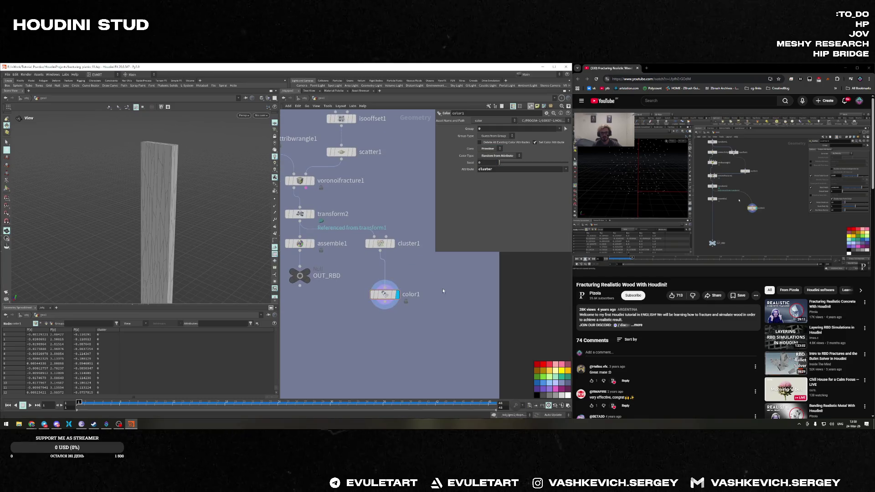
key("Tab")
type("color")
key("Return")
- Place color2, wire cluster1 into it, and copy the cluster attribute name
left_click(437, 294)
left_click_drag(381, 251, 438, 288)
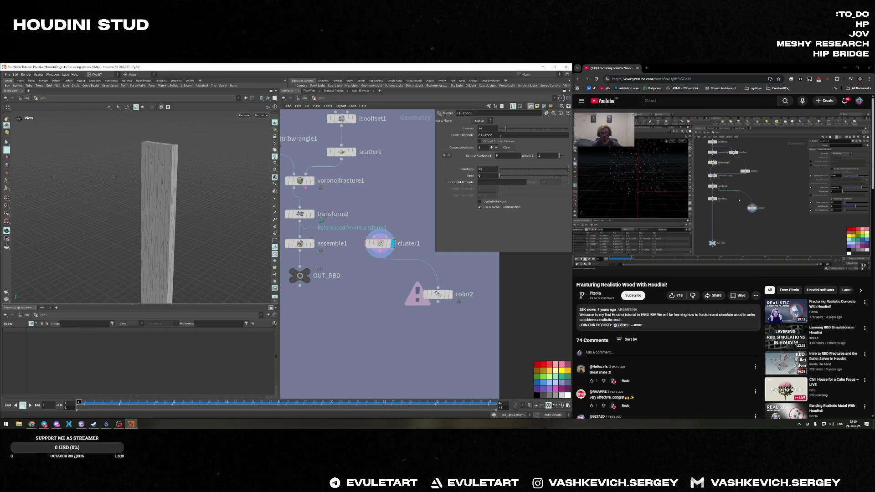
left_click(435, 288)
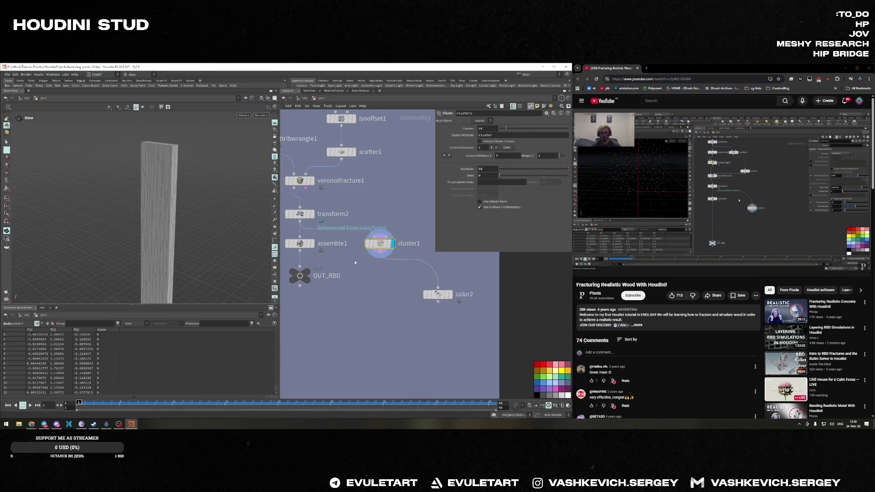
double_click(498, 135)
key("ctrl+c")
left_click_drag(471, 275, 391, 333)
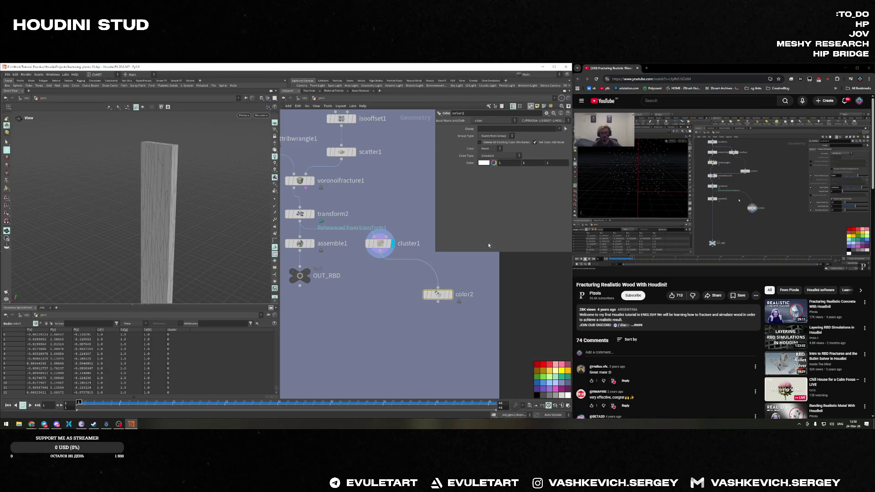
- Set color2 to Random from Attribute with Attribute 'cluster'
left_click(497, 156)
left_click(497, 184)
left_click(510, 169)
key("ctrl+v")
key("Return")
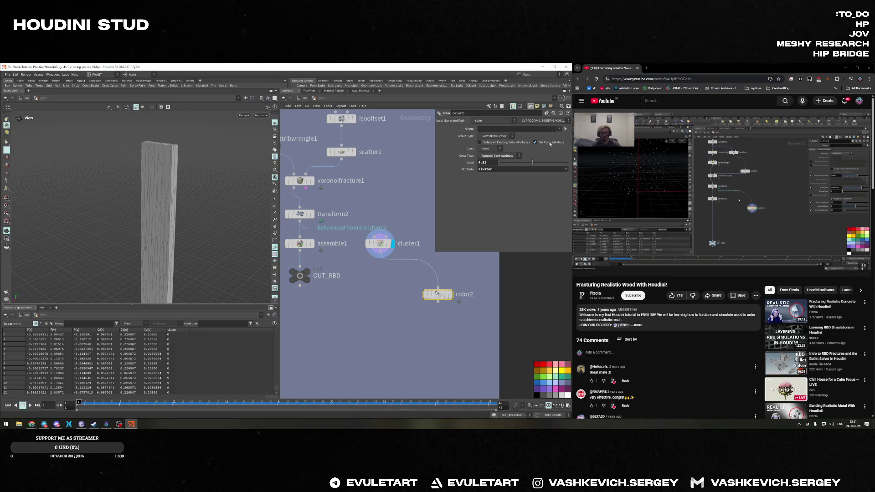
- Toggle the piece-name viewport visualizer on and off while orbiting the plank
mouse_move(171, 219)
left_mouse_down()
mouse_move(199, 220)
mouse_move(263, 257)
left_mouse_up()
left_click(274, 272)
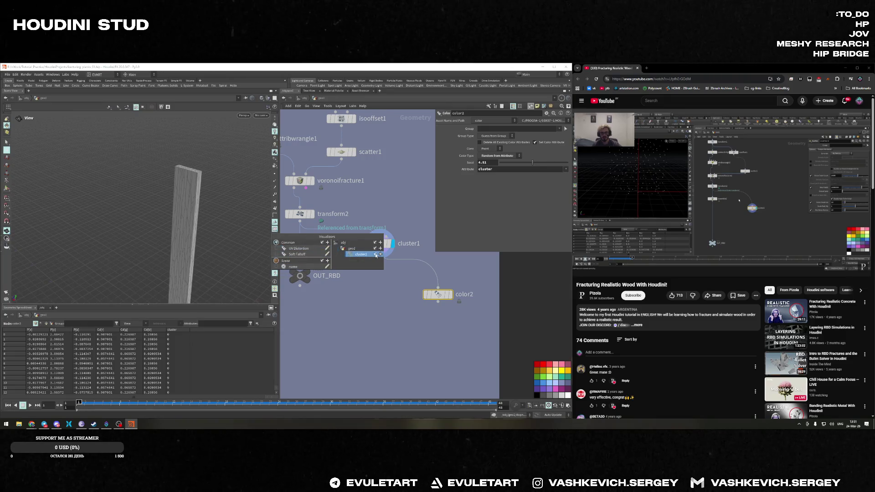
left_click(283, 266)
left_click(277, 267)
left_click(277, 266)
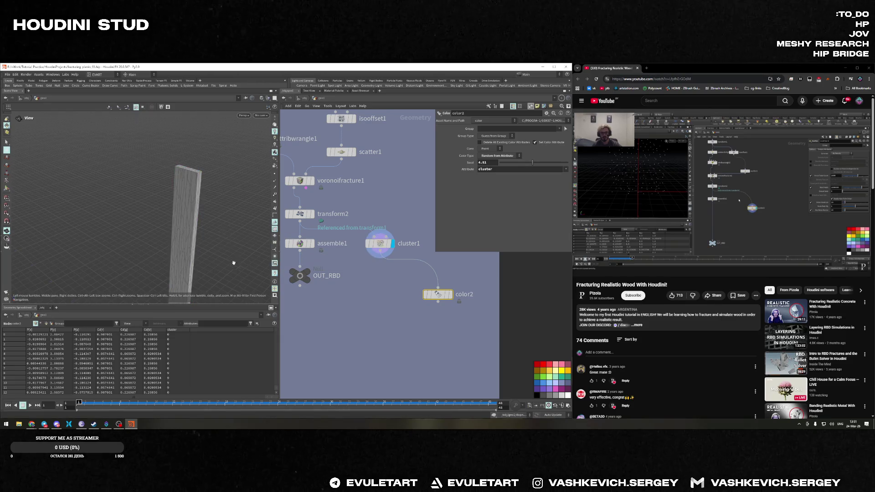
left_click_drag(233, 263, 196, 162)
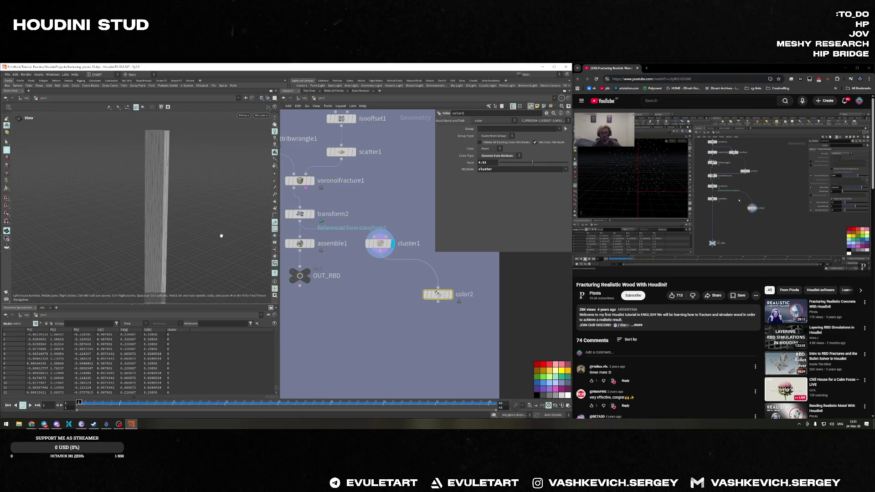
- Display color2's red and green cluster bands and move the node below cluster1
left_click(451, 295)
left_click_drag(195, 226, 219, 226)
left_click_drag(449, 304, 391, 285)
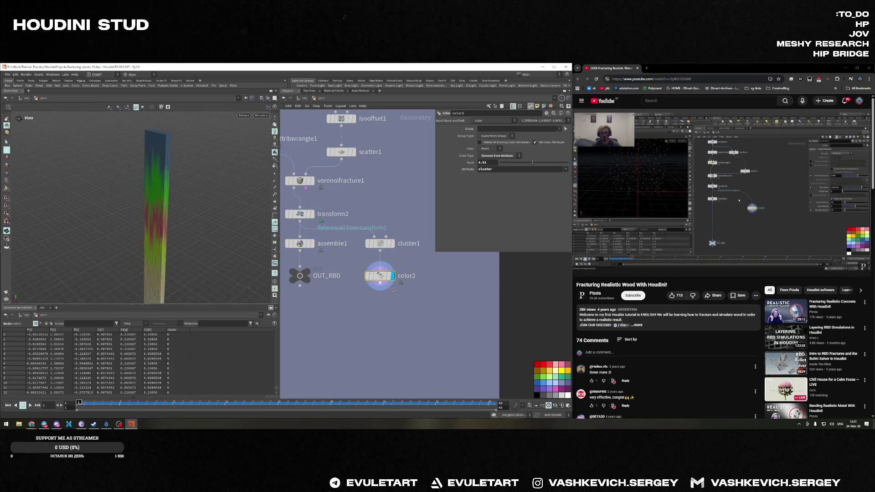
- Cycle color2's Class options and settle on Point, giving the plank multicoloured streaks
mouse_move(147, 260)
left_mouse_down()
mouse_move(190, 210)
mouse_move(136, 186)
mouse_move(219, 217)
mouse_move(233, 205)
mouse_move(39, 196)
left_mouse_up()
left_click(487, 149)
left_click(490, 160)
left_click(489, 148)
left_click(486, 160)
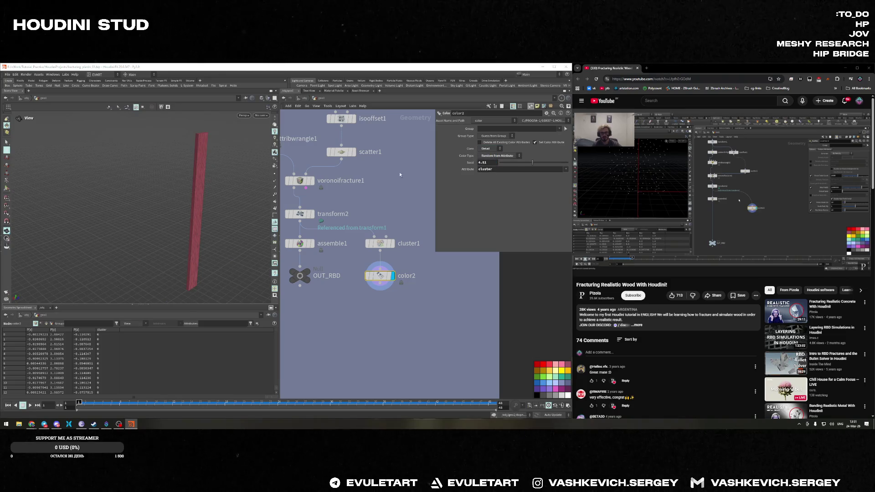
left_click(489, 148)
left_click(488, 148)
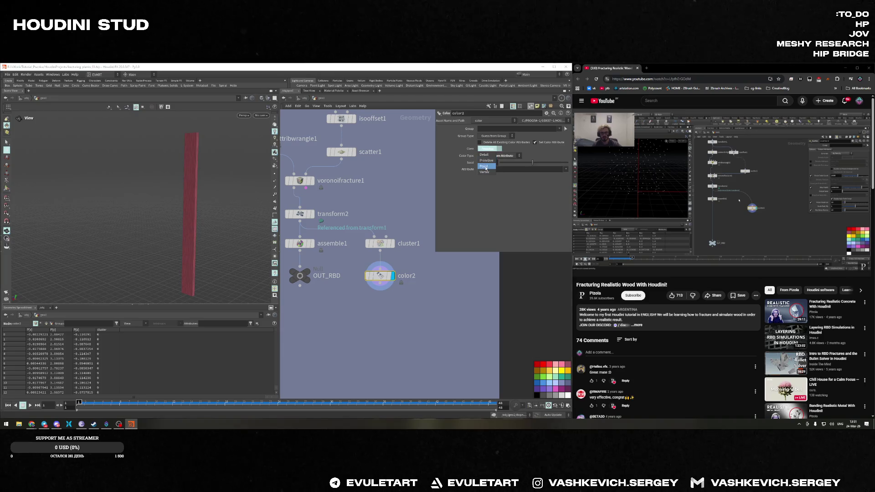
left_click(488, 167)
left_click_drag(184, 197, 140, 212)
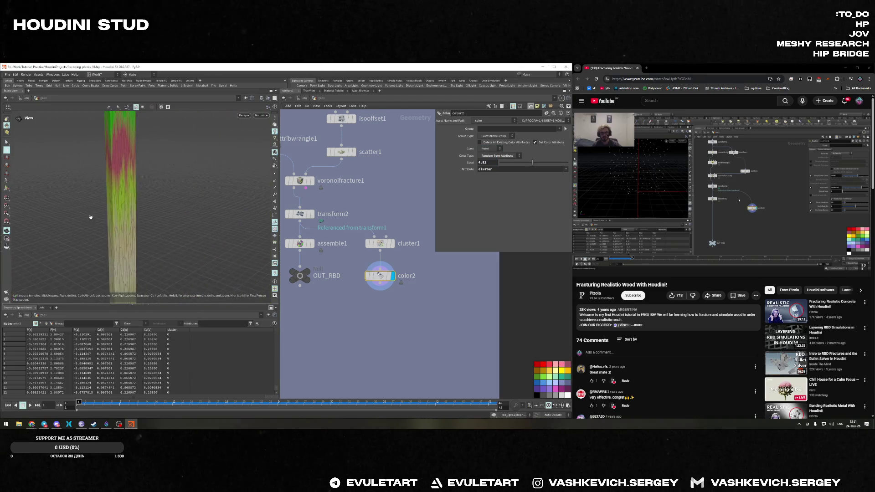
scroll(343, 305, "down", 5)
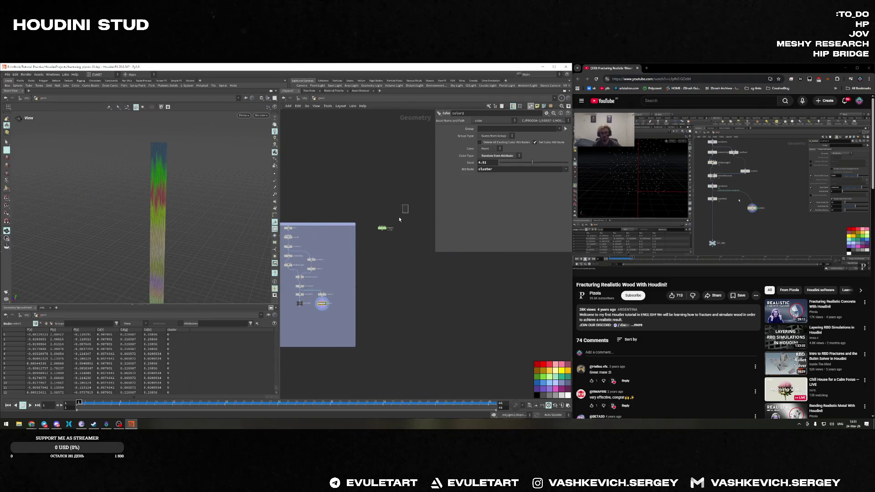
left_click(388, 228)
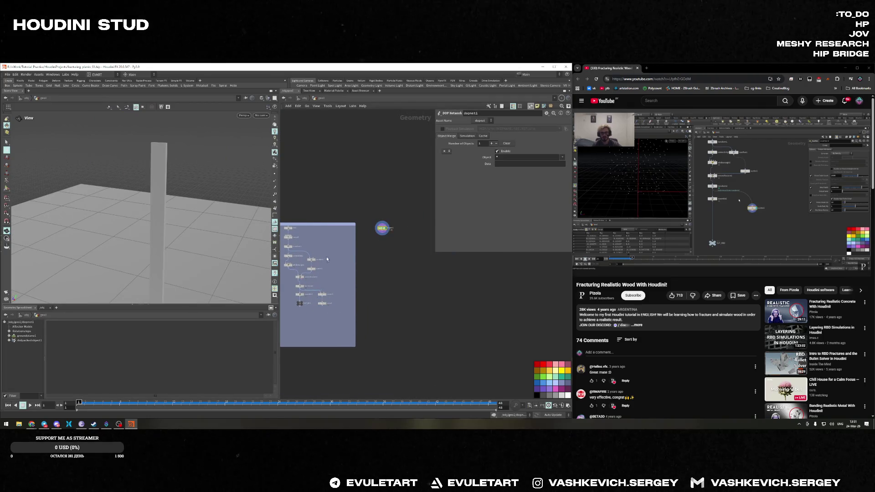
left_click(322, 303)
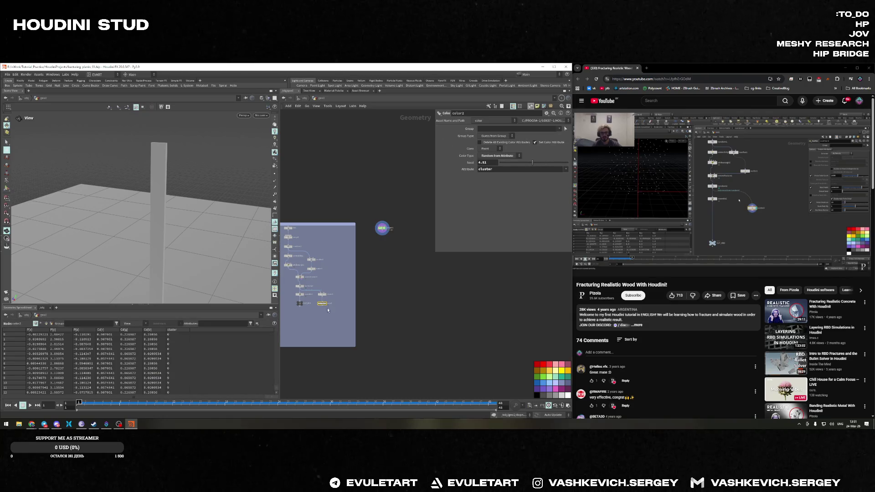
key("Up")
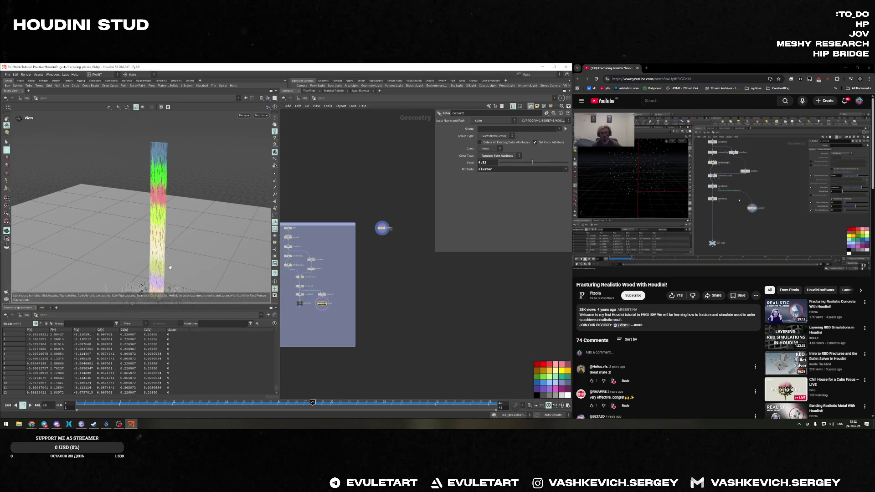
left_click_drag(162, 198, 161, 228, "alt")
mouse_move(161, 228)
right_mouse_down("alt")
mouse_move(228, 239)
mouse_move(143, 203)
mouse_move(188, 225)
right_mouse_up("alt")
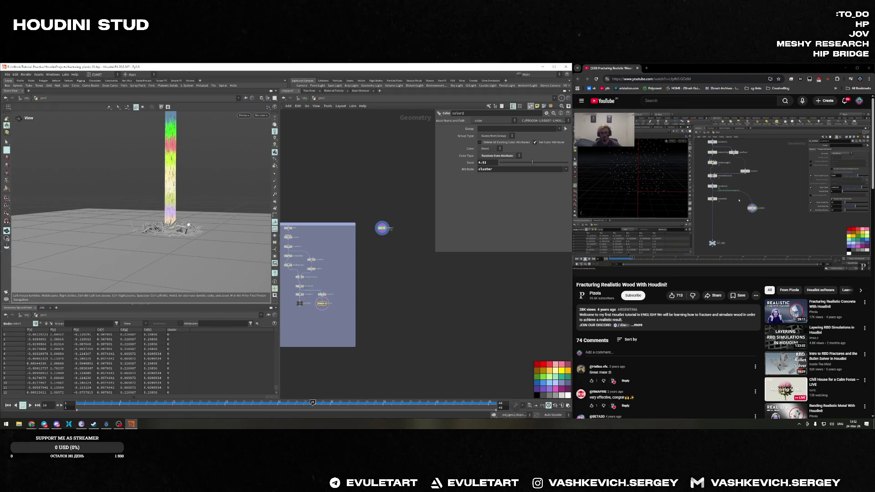
left_click_drag(171, 152, 354, 187, "alt")
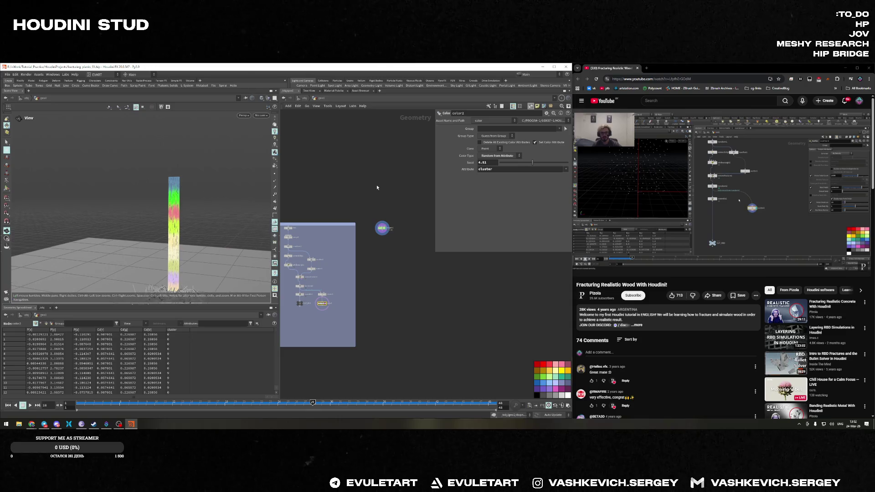
scroll(328, 299, "up", 2)
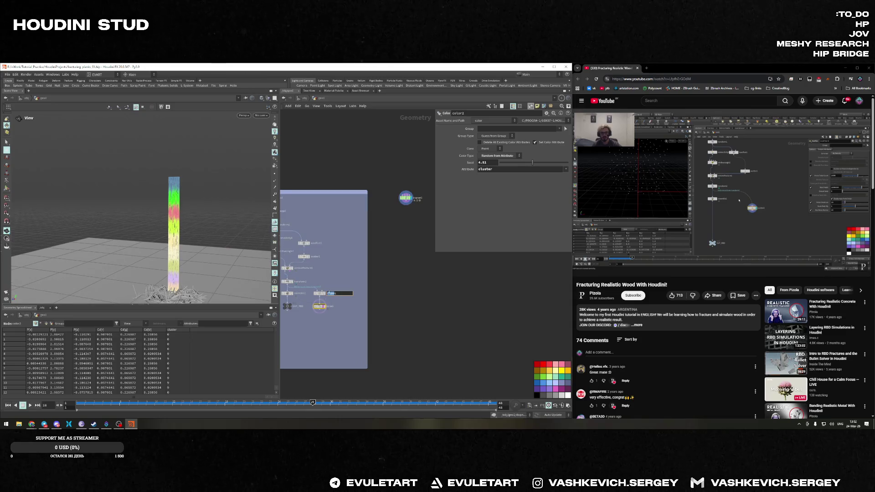
key("q")
left_click(319, 293)
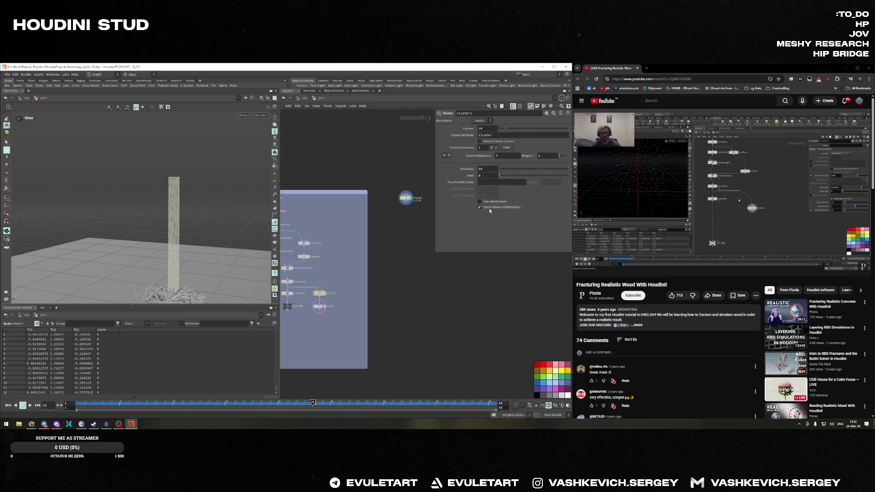
scroll(376, 232, "up", 2)
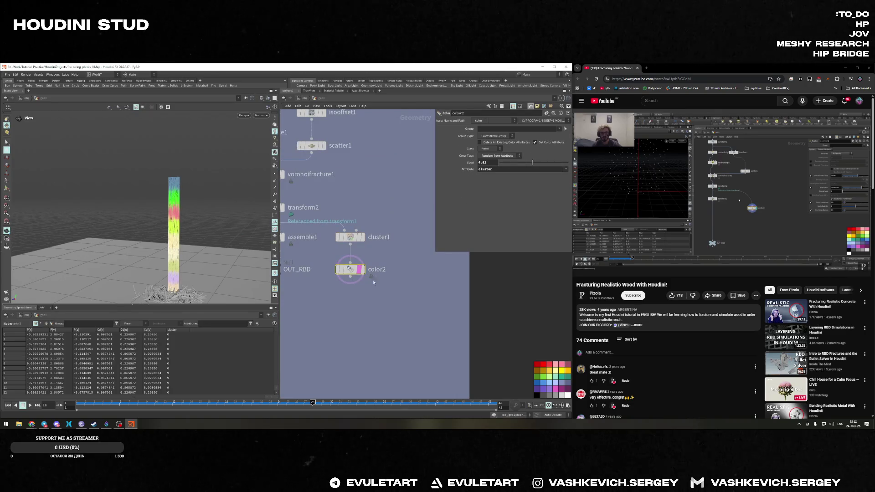
scroll(369, 283, "down", 2)
- Remove the colour node under cluster1 and move cluster1 aside from the main chain
key("Delete")
left_click(379, 209)
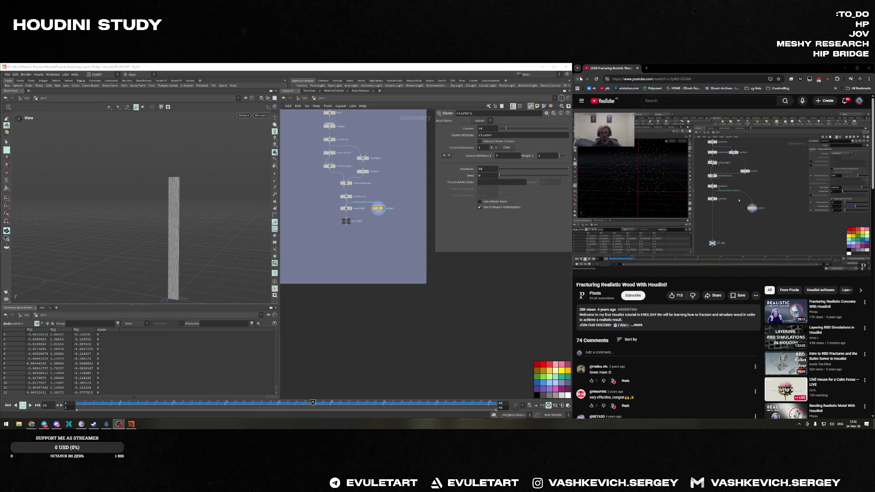
left_click(722, 176)
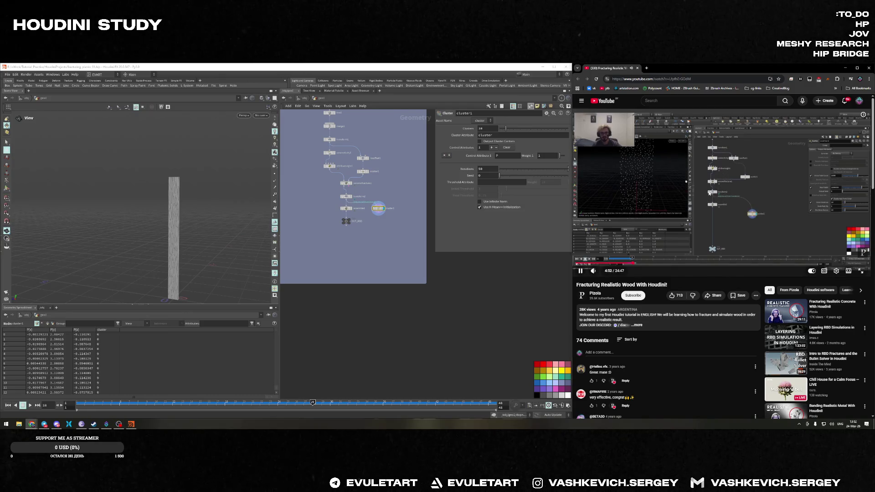
left_click(722, 176)
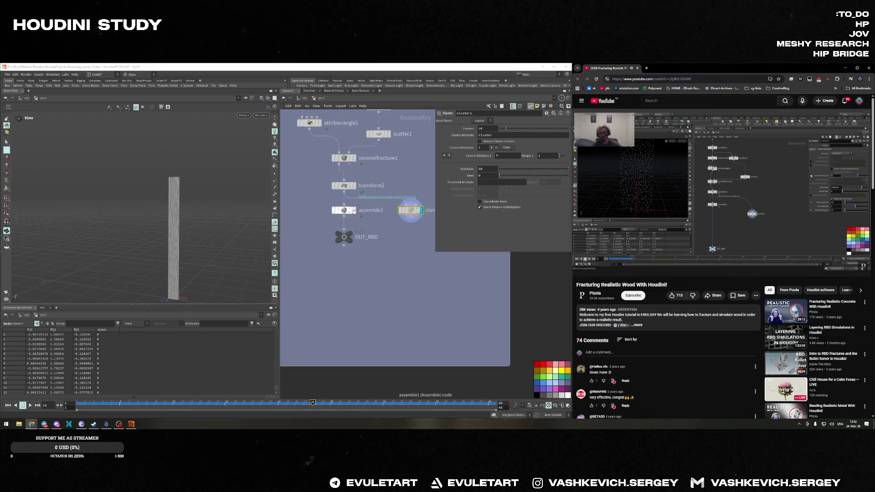
scroll(351, 210, "down", 2)
left_click_drag(359, 205, 363, 227)
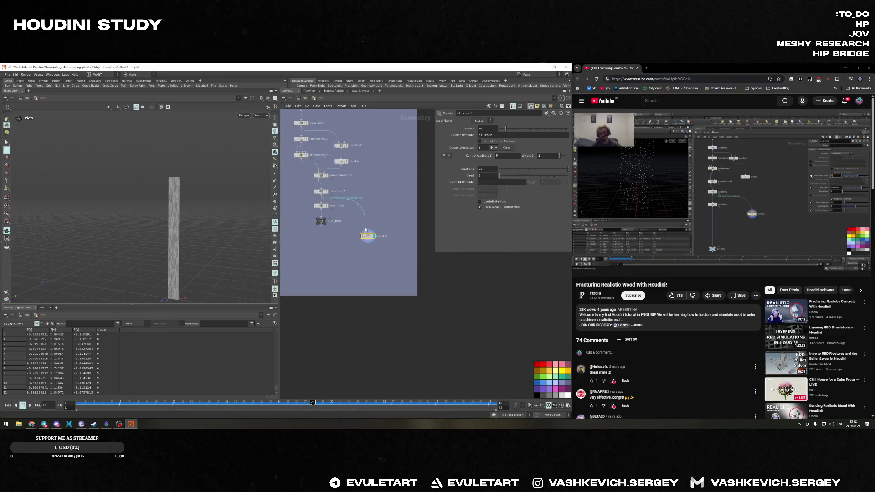
- Rewind the reference tutorial to recheck the next node to add
left_click(725, 199)
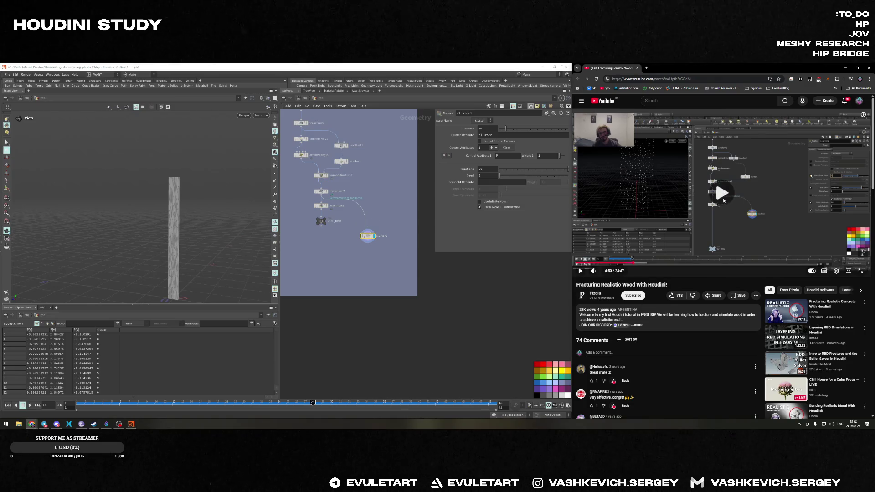
key("j")
key("Left")
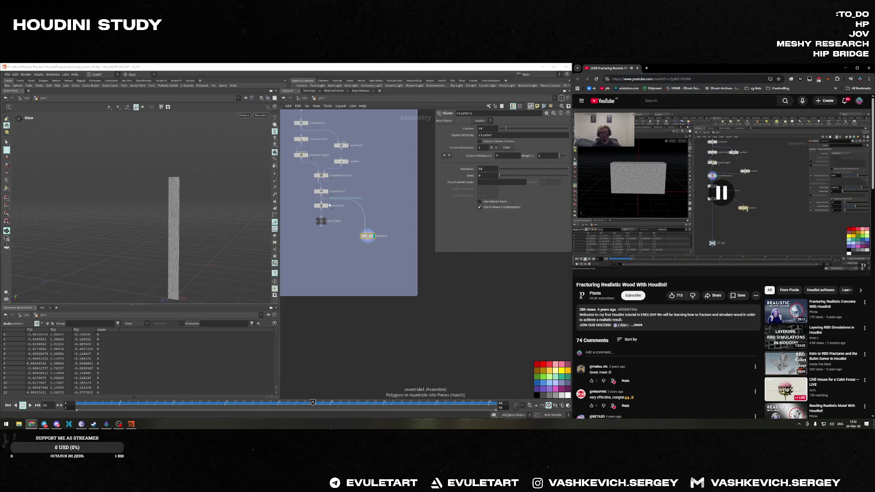
scroll(357, 216, "up", 3)
key("Tab")
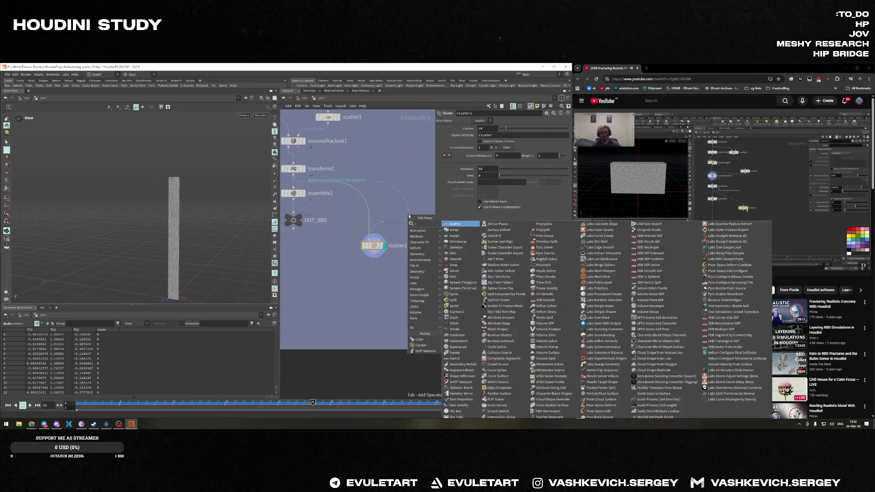
- Add scatter2 feeding cluster1, display it, and force its total count to 10 points
key("Return")
left_click(374, 219)
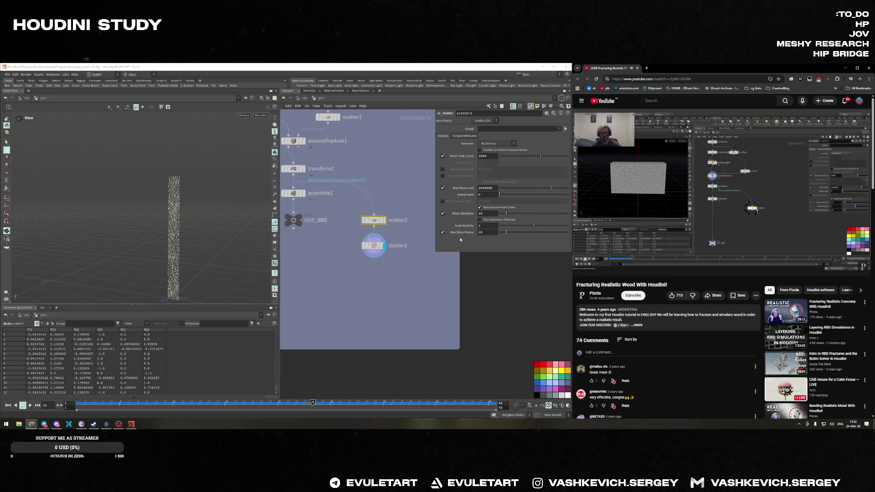
left_click(383, 220)
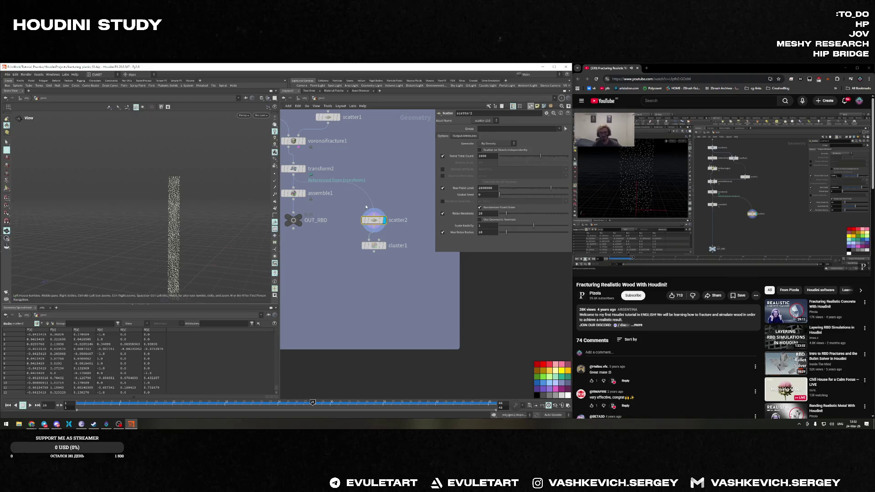
scroll(171, 205, "up", 3)
scroll(171, 205, "up", 3)
left_click_drag(157, 205, 171, 150)
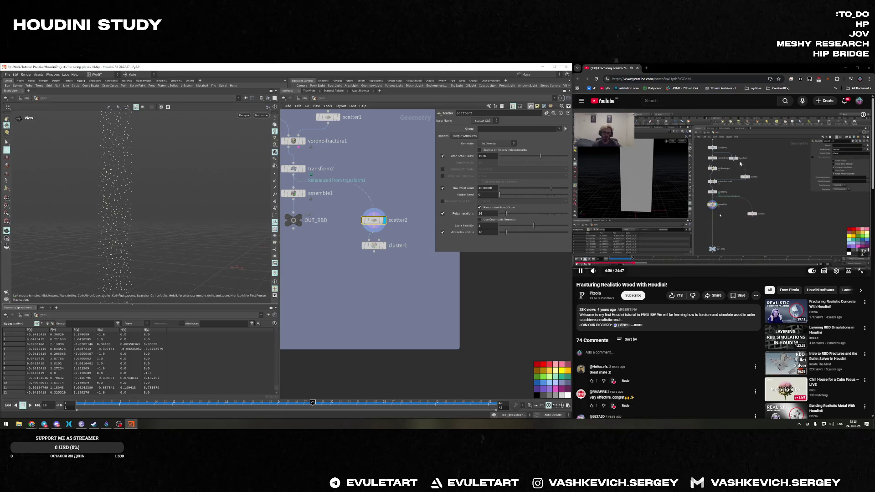
key("BackSpace")
key("BackSpace")
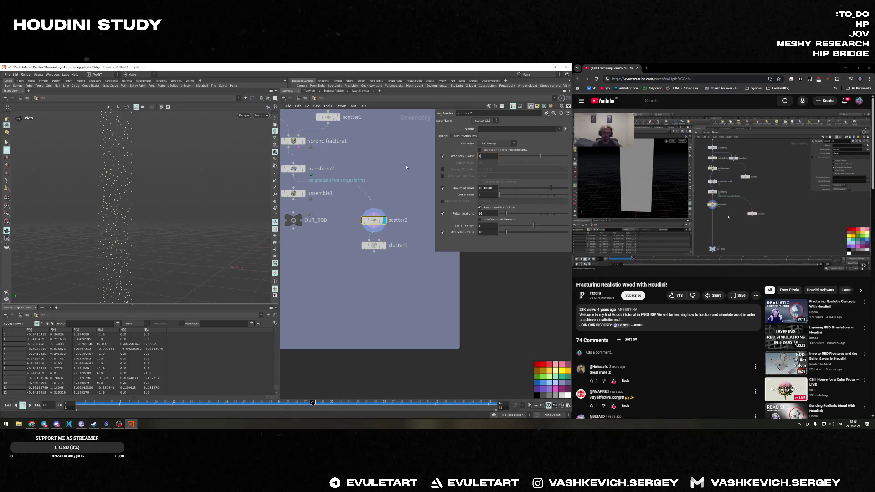
key("Return")
- Set scatter2's Max Relax Radius to 10 after checking cluster1's settings
left_click(374, 246)
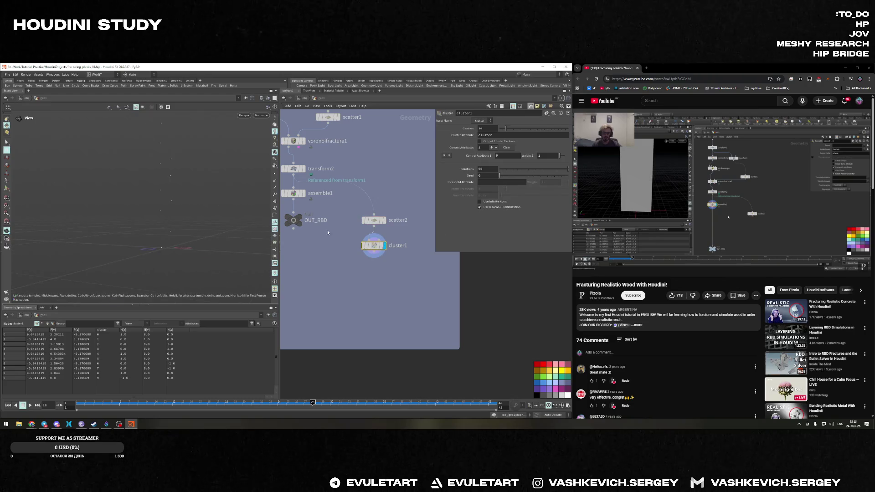
left_click_drag(192, 189, 205, 210)
left_click(373, 220)
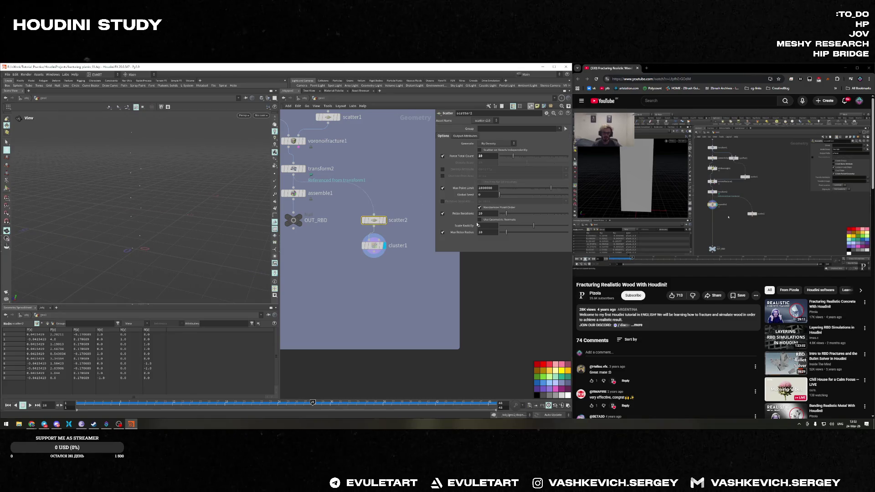
left_click_drag(547, 234, 510, 234)
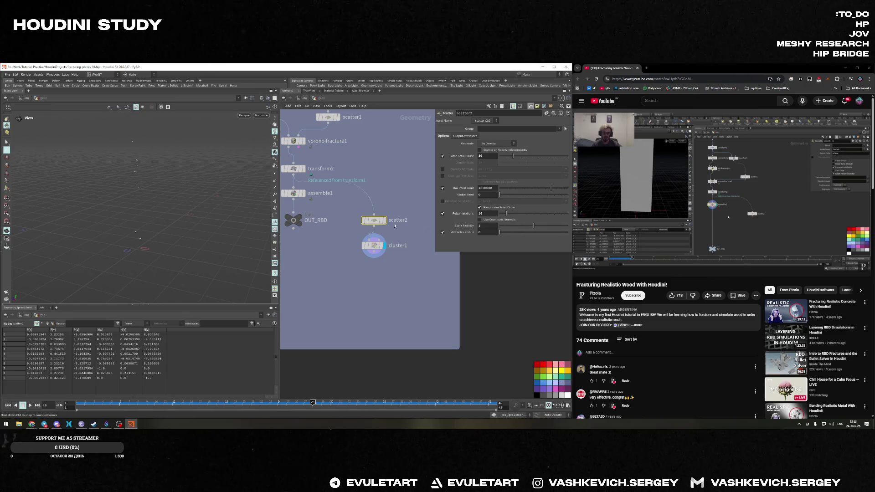
middle_click(493, 233)
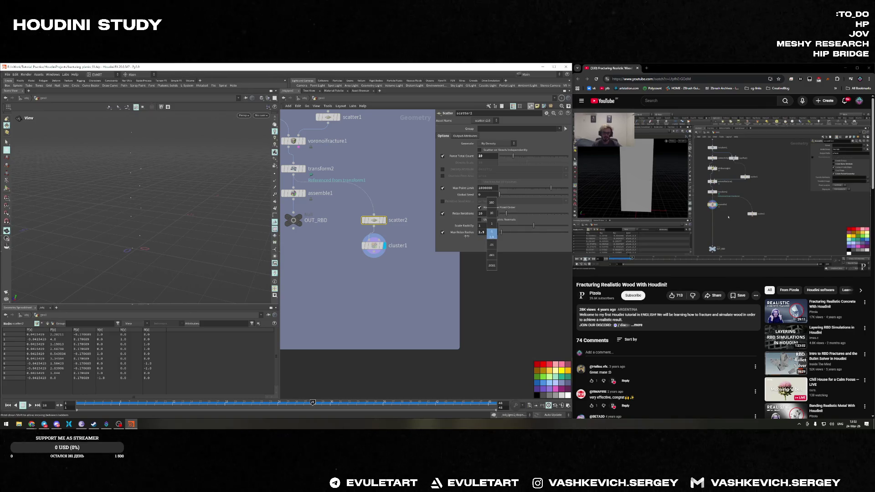
middle_click_drag(407, 230, 293, 228)
left_click_drag(199, 178, 198, 214, "alt")
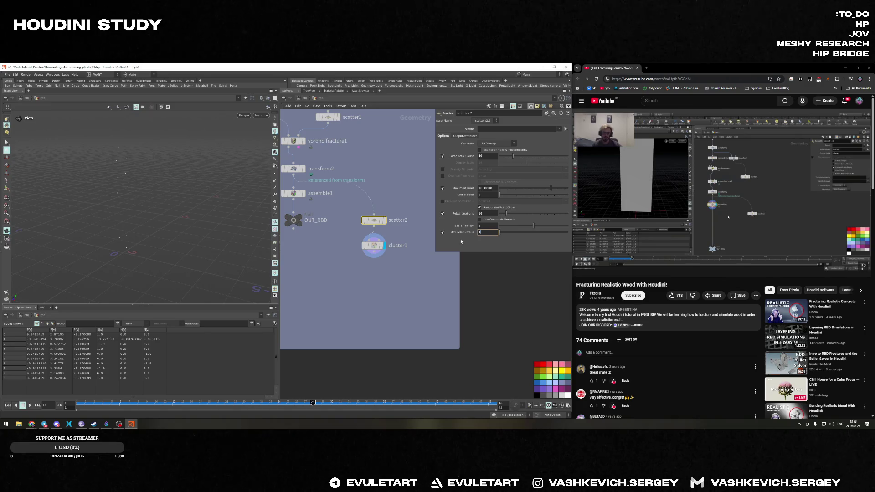
type("0")
key("Return")
- Move cluster1 below scatter2 and search the Tab menu for attribute transfer nodes
left_click(678, 241)
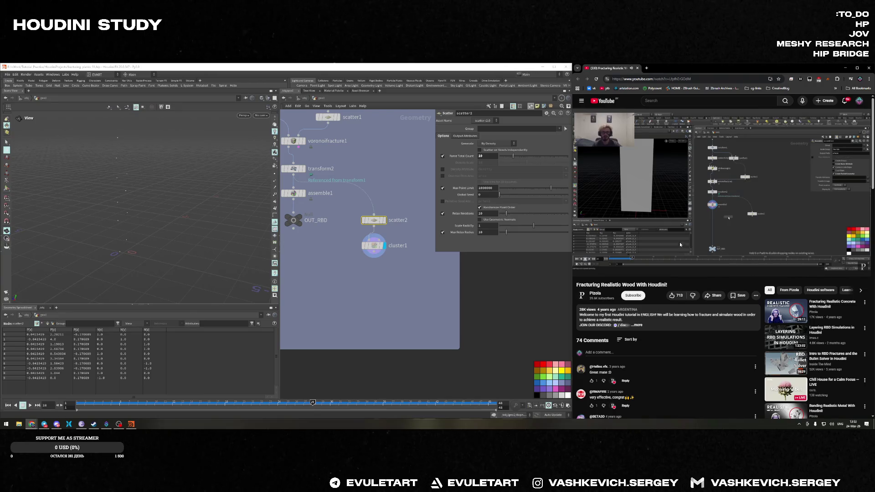
left_click_drag(385, 247, 385, 291)
key("Tab")
type("tra")
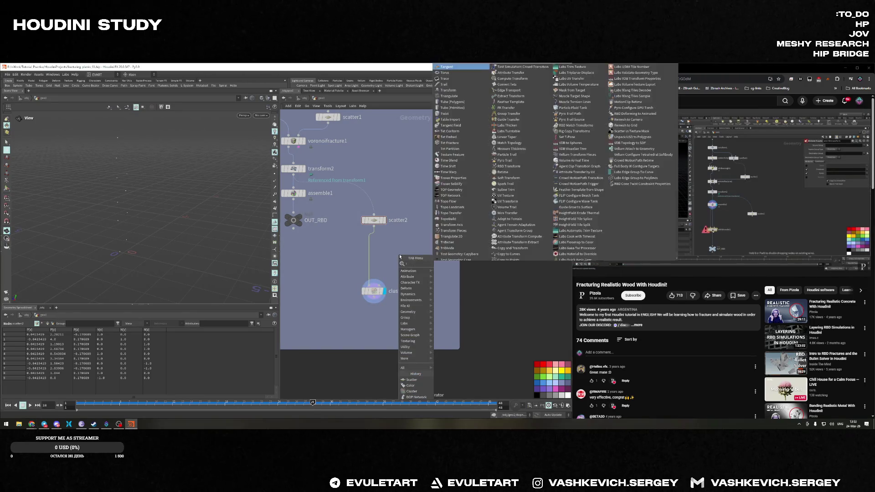
key("BackSpace")
key("BackSpace")
key("BackSpace")
type("attrte")
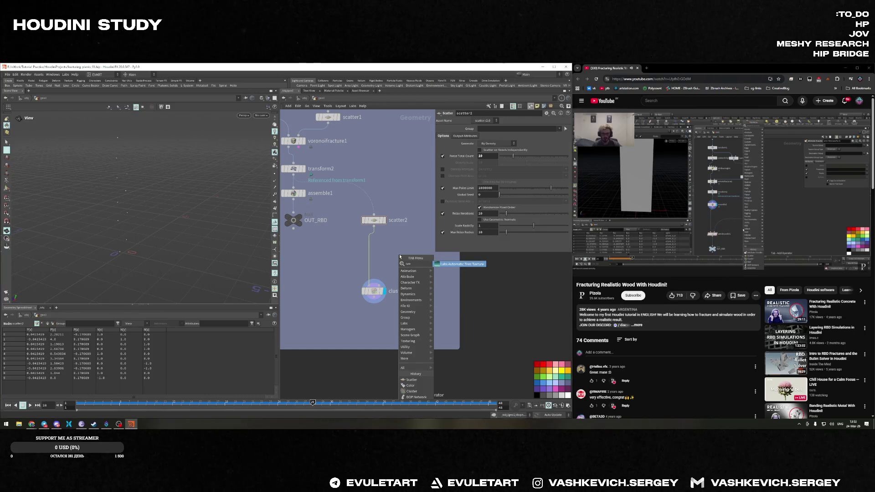
left_click(703, 217)
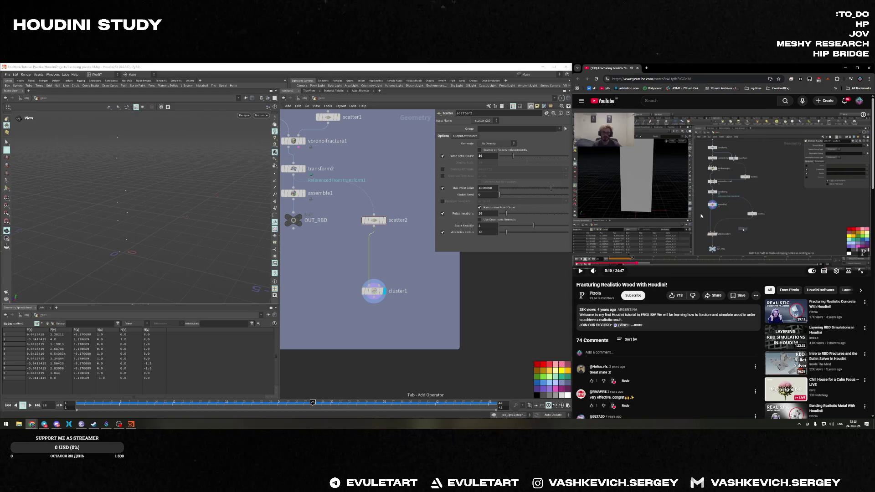
scroll(377, 252, "down", 3)
left_click_drag(337, 236, 336, 279)
left_click(374, 268)
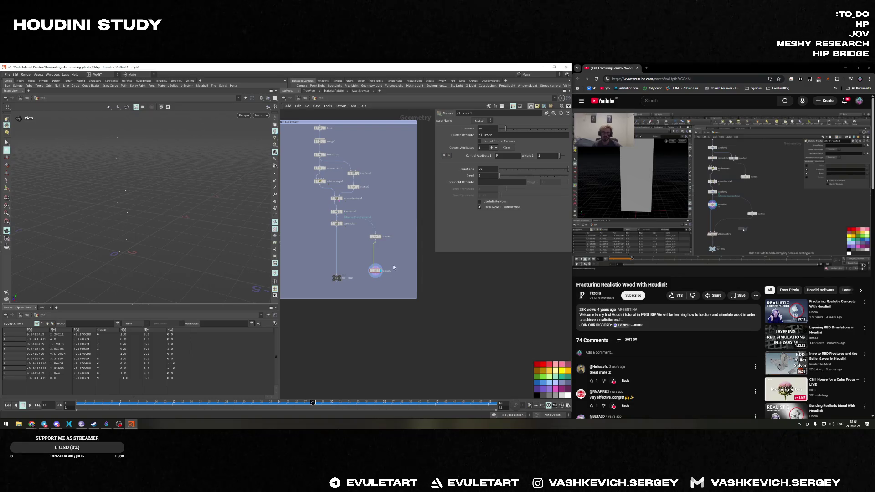
- Jump up to the object level and back into geo1 a few times
key("u")
key("i")
key("u")
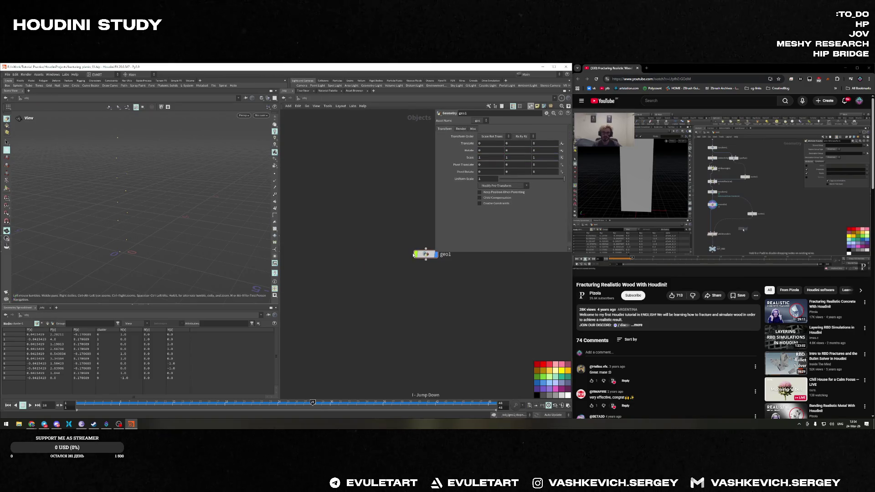
key("i")
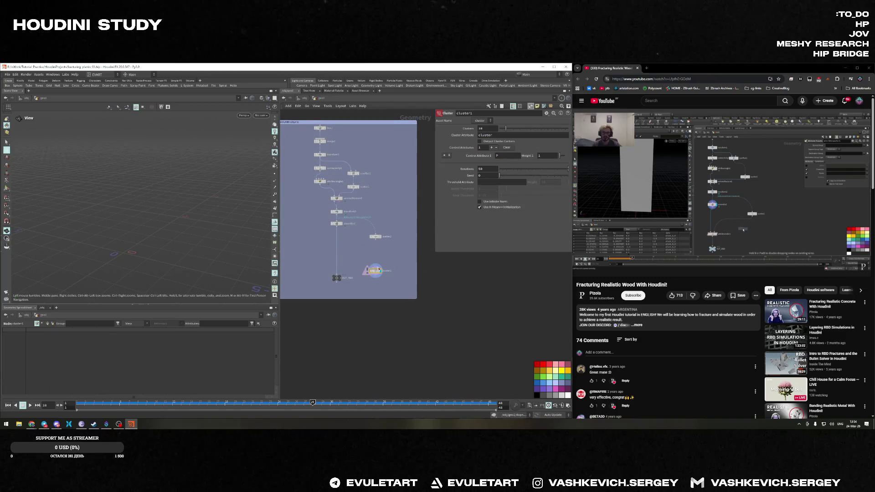
key("u")
key("i")
- Add attribtransfer1 into the chain and display it, showing the plank column
key("Tab")
type("transfer")
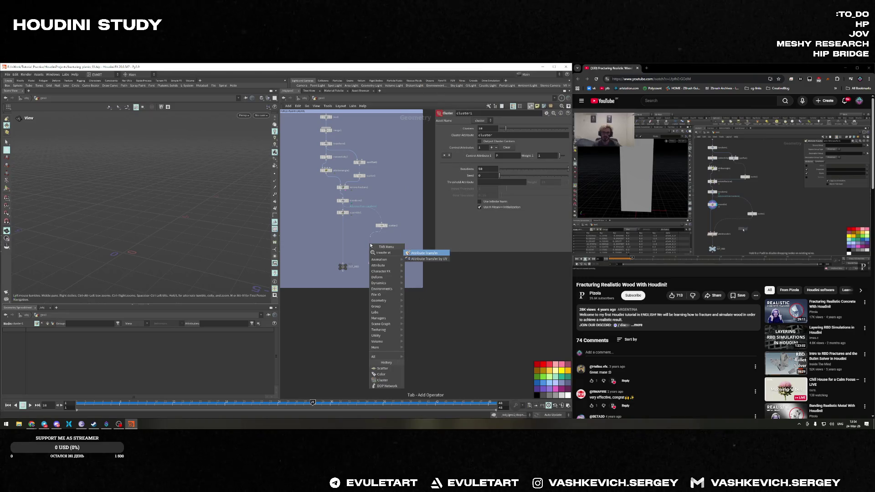
key("Return")
left_click(345, 245)
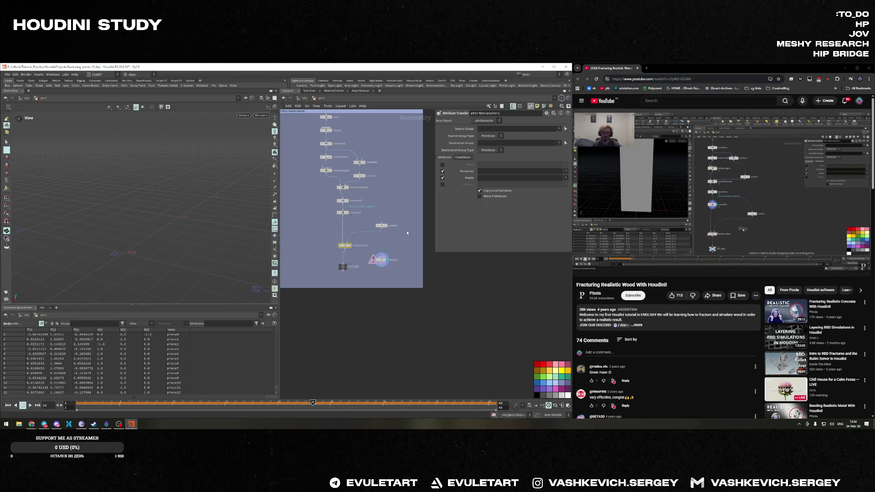
key("r")
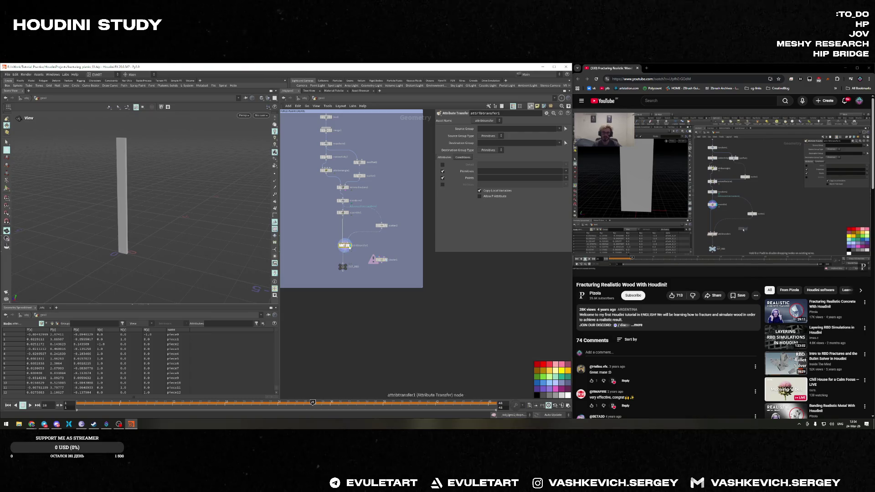
left_click_drag(117, 220, 181, 205)
left_click(381, 225)
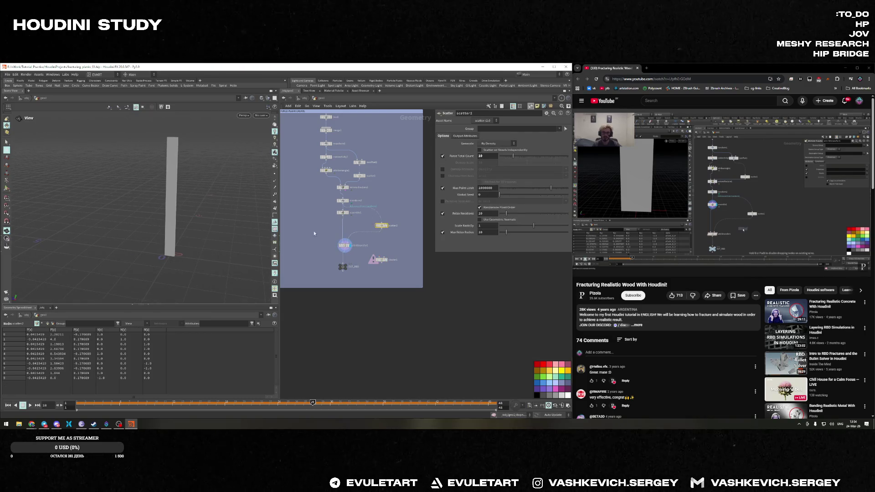
scroll(150, 180, "up", 5)
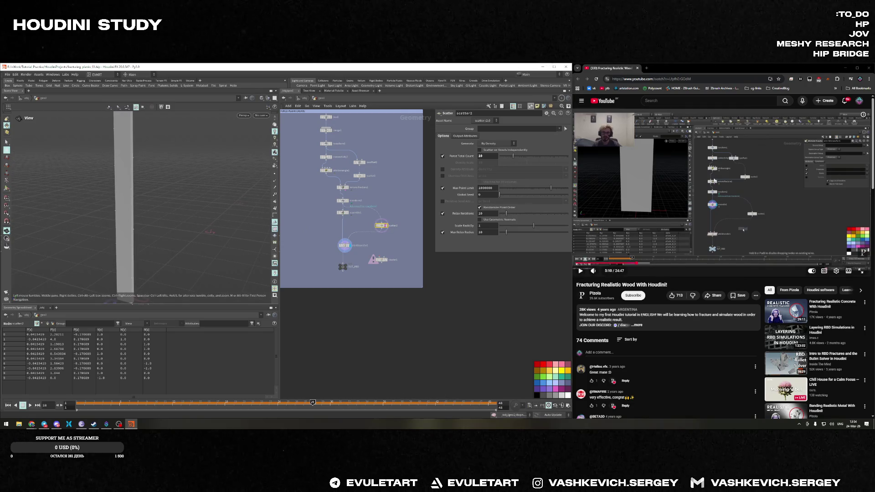
- Add attribwrangle2 below scatter2, following the tutorial video
left_click(657, 230)
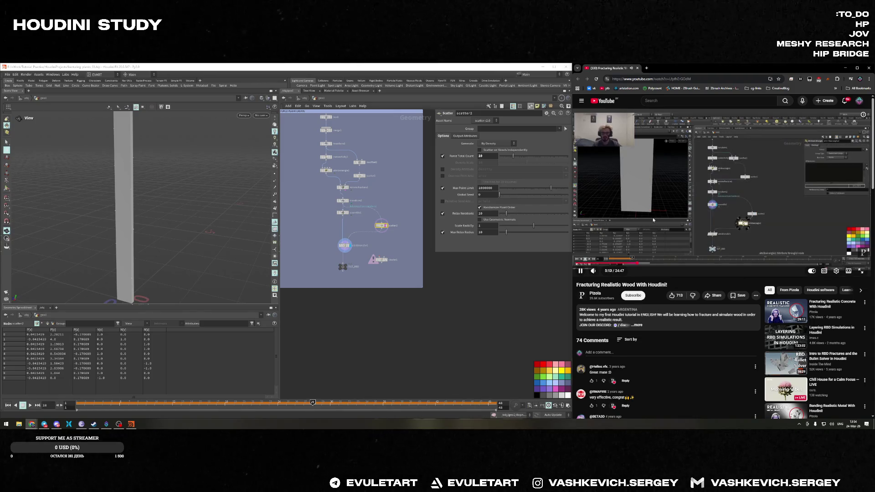
left_click(726, 220)
scroll(357, 229, "up", 3)
key("Tab")
left_click(343, 241)
left_click(340, 242)
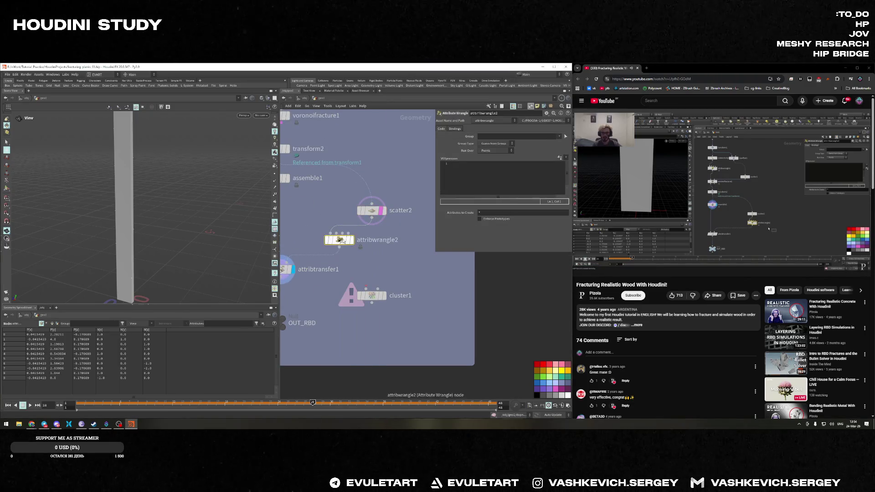
left_click(686, 213)
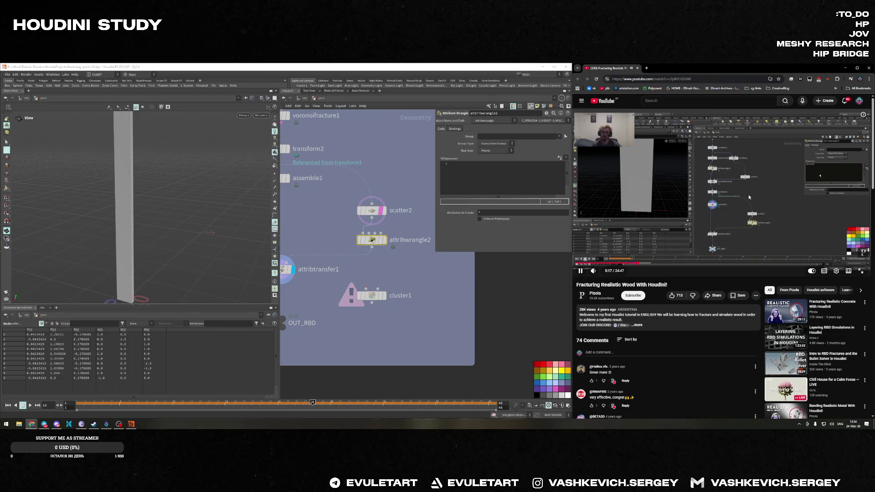
left_click(462, 173)
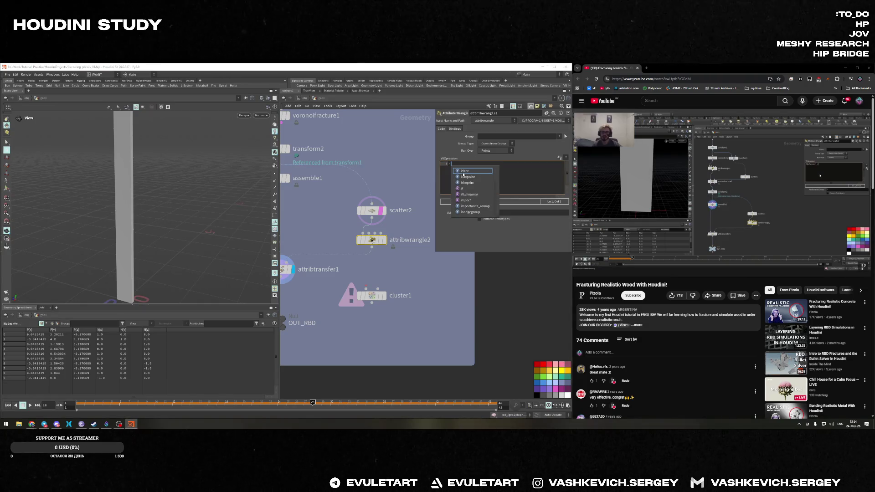
type("@cluster =")
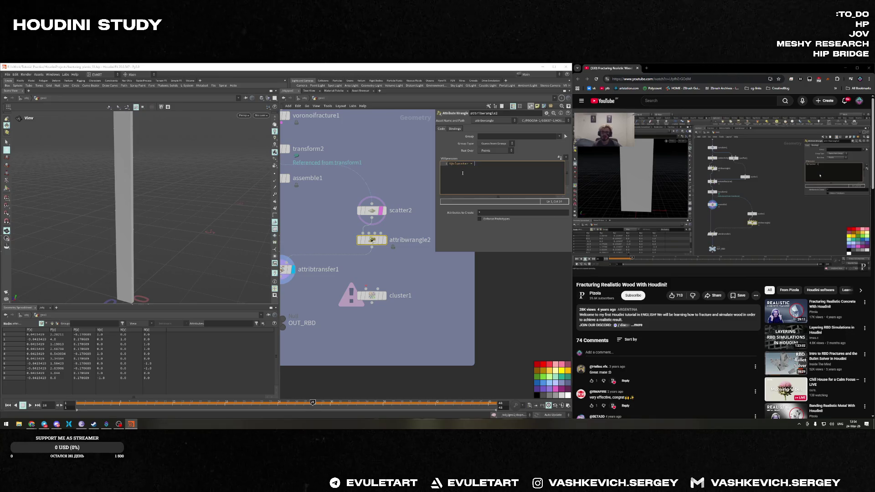
left_click(719, 189)
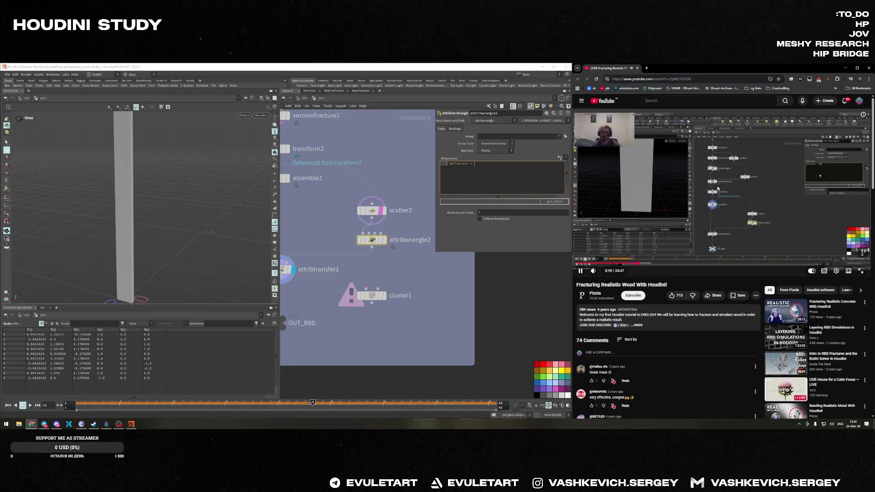
left_click(720, 186)
left_click(487, 169)
type("tnum;")
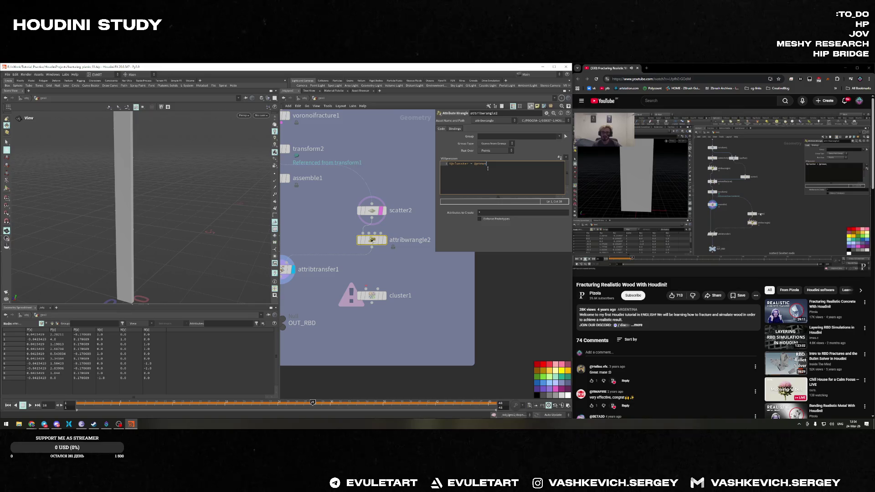
key("ctrl+s")
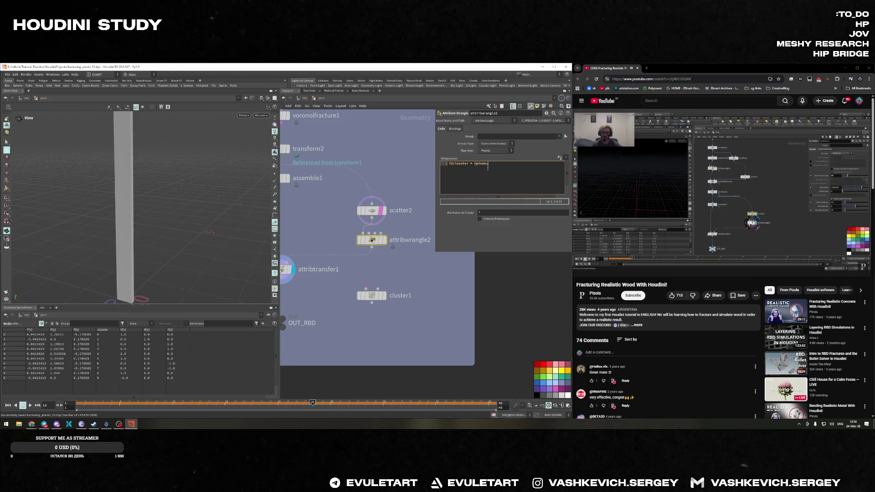
left_click(385, 240)
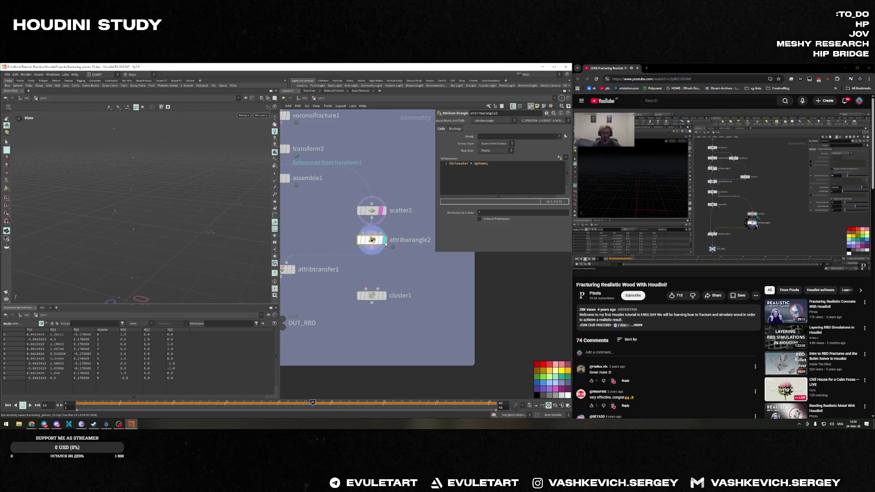
scroll(373, 240, "down", 3)
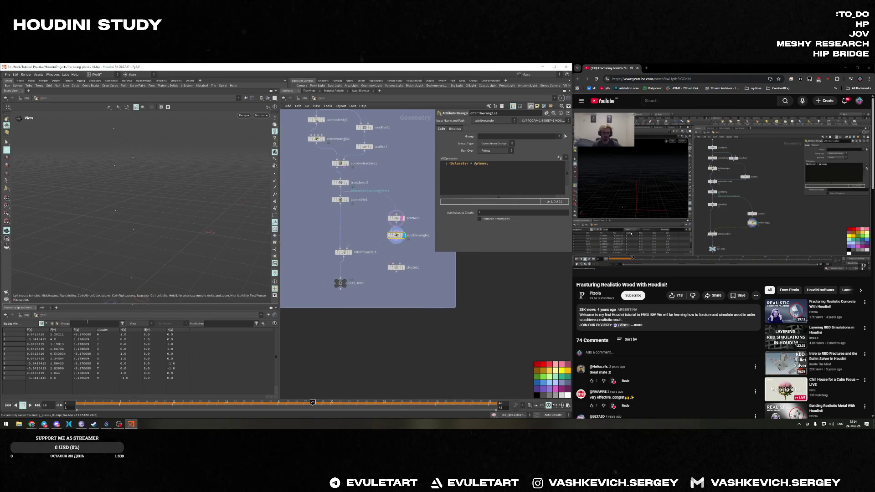
- Set attribtransfer1's transferred Points attribute to cluster
left_click(469, 169)
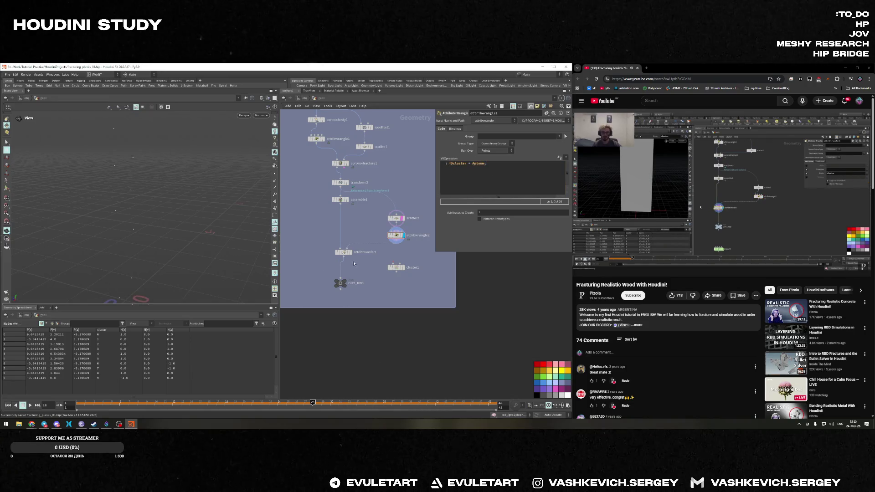
left_click(343, 253)
left_click(496, 179)
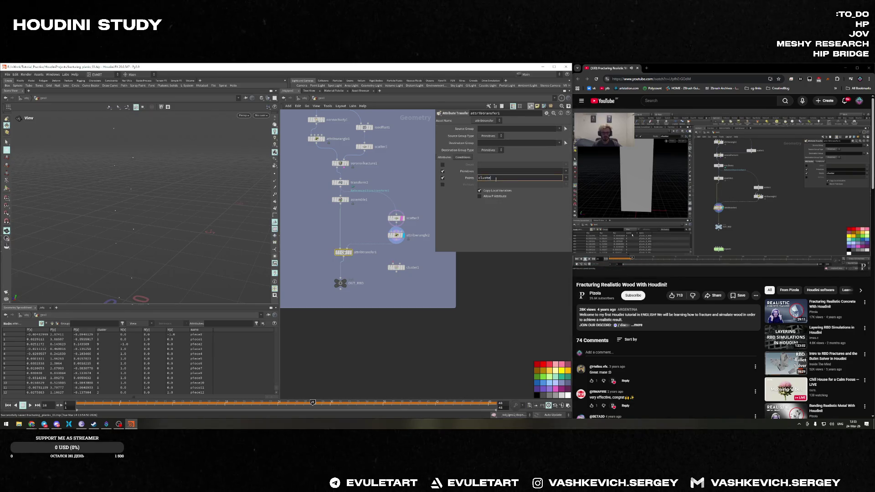
key("Return")
- Display attribtransfer1's output on the plank pieces and pan the network down
left_click(682, 192)
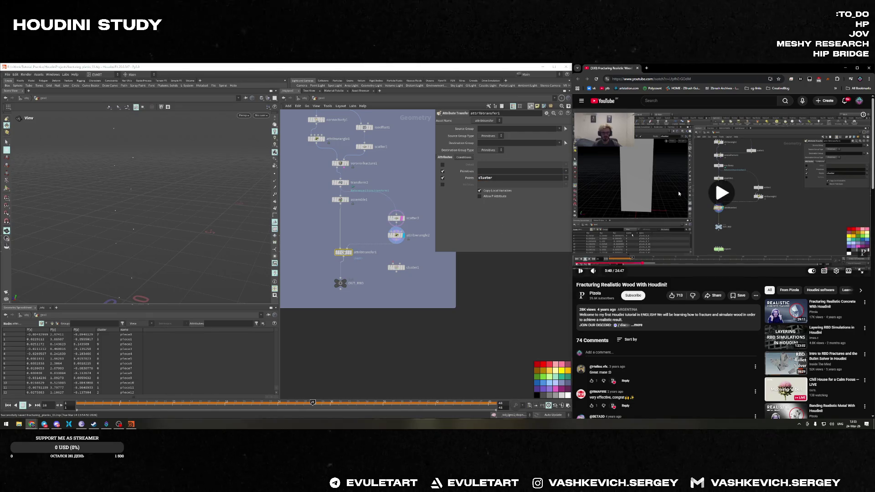
left_click(349, 252)
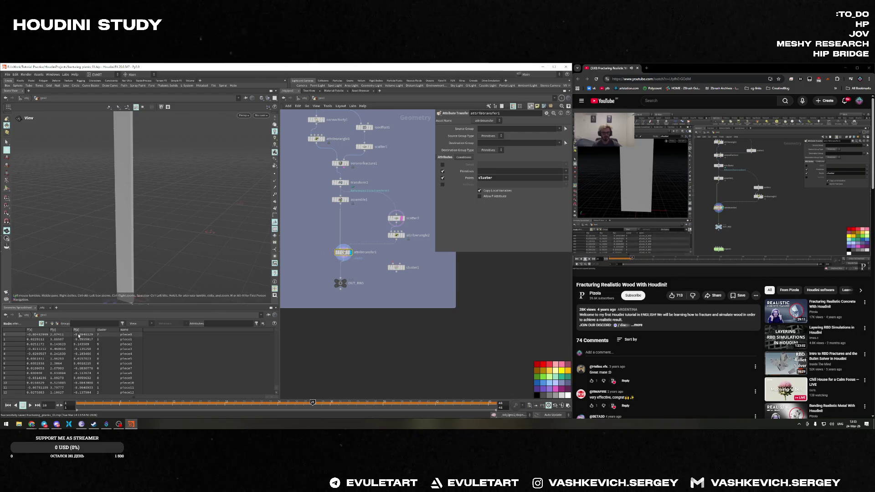
scroll(108, 375, "up", 2)
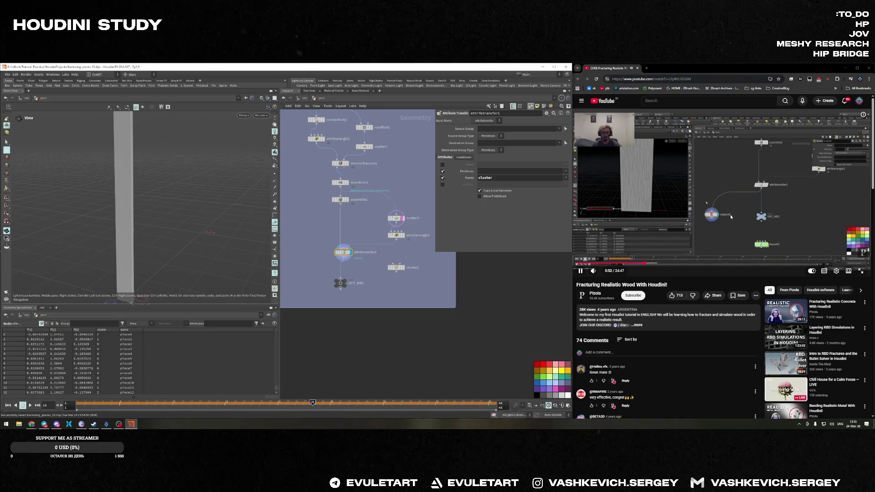
middle_click_drag(342, 246, 405, 220)
left_click_drag(376, 238, 409, 221)
scroll(409, 221, "down", 3)
scroll(351, 252, "down", 3)
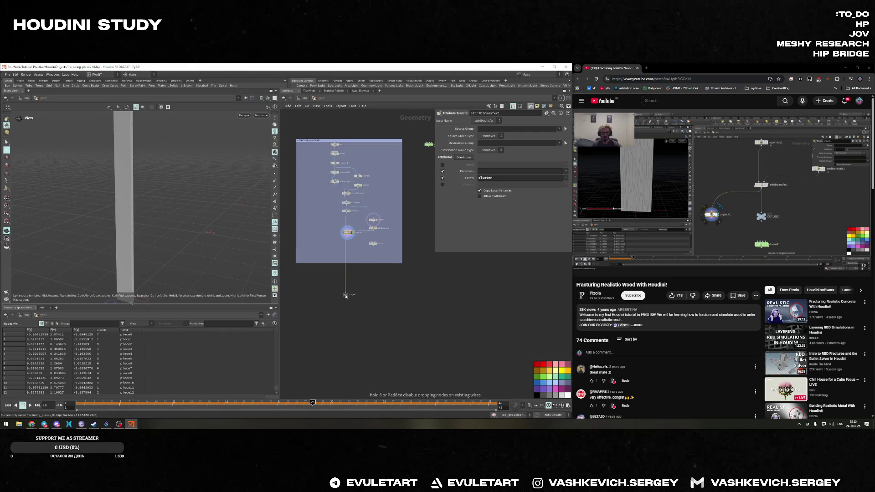
- Move OUT_RBD lower and add an Unpack node wired from attribtransfer1
left_click_drag(347, 252, 348, 286)
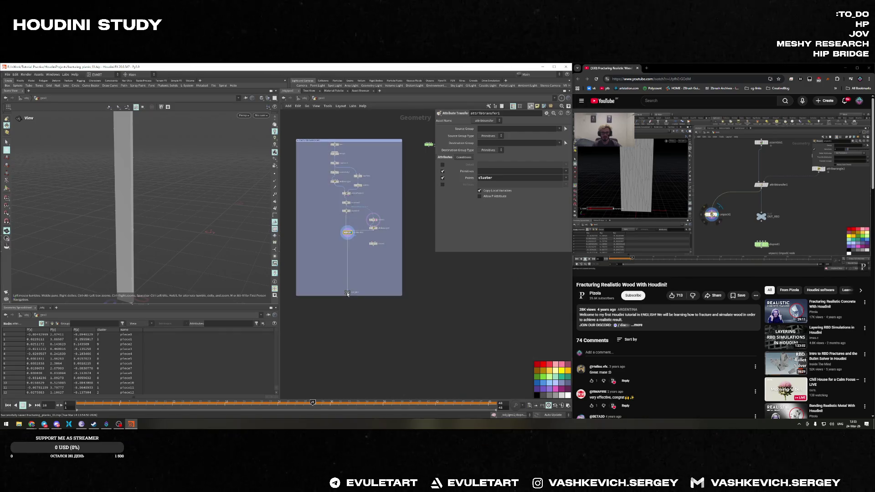
scroll(347, 239, "up", 4)
scroll(346, 240, "up", 1)
key("Tab")
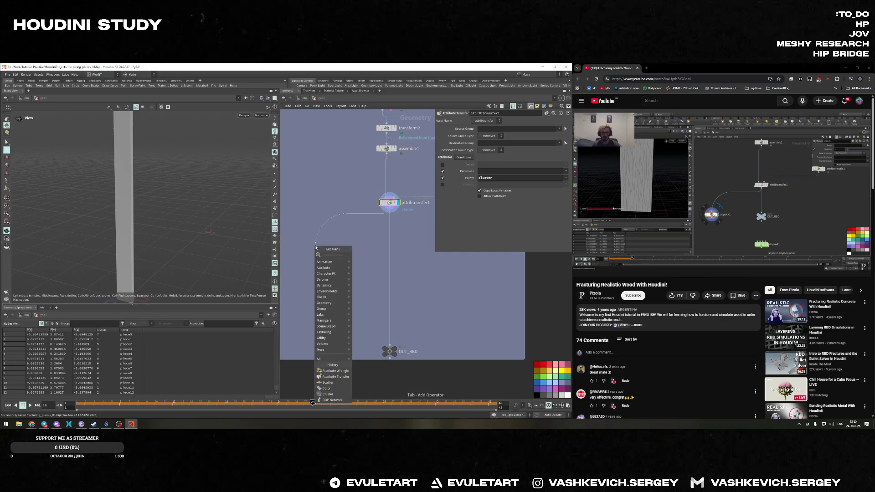
type("unp")
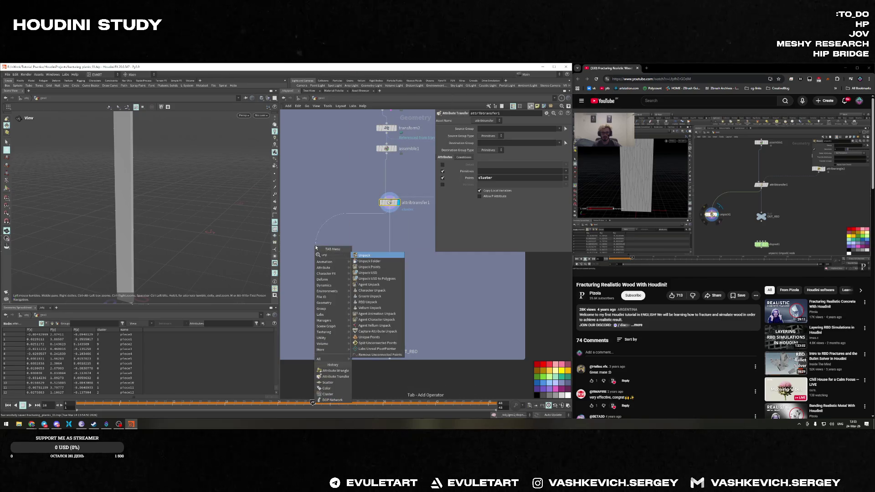
key("Return")
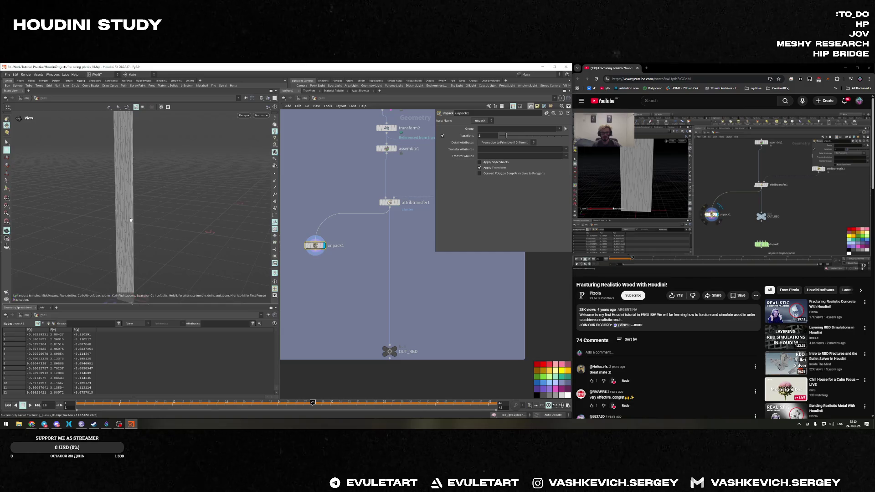
left_click(716, 229)
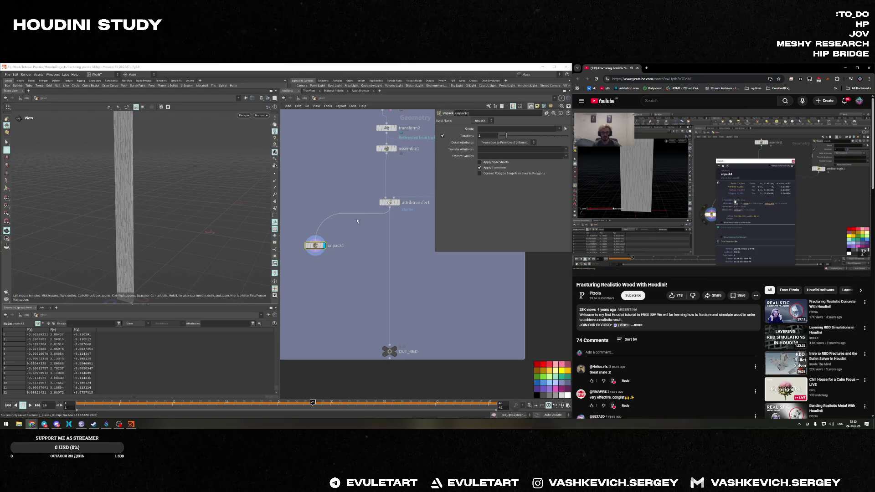
- Open unpack1's info window over the viewport and choose cluster as its Transfer Attributes
middle_click(319, 247)
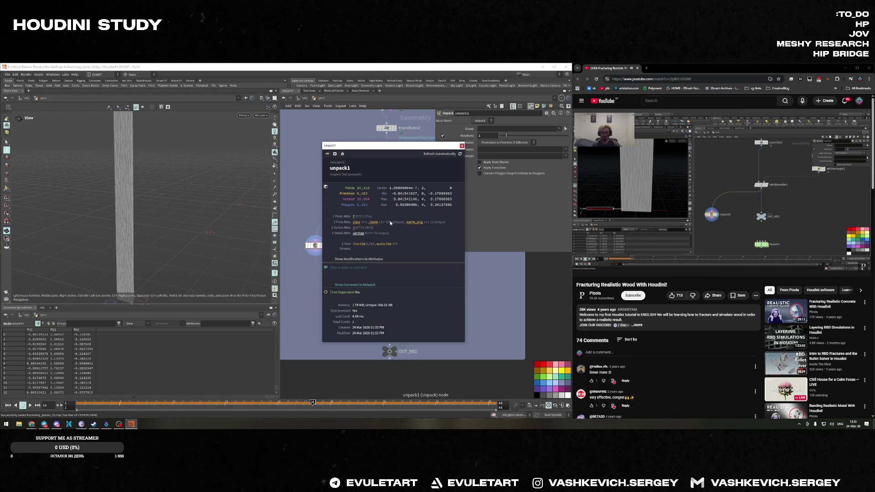
left_click(651, 180)
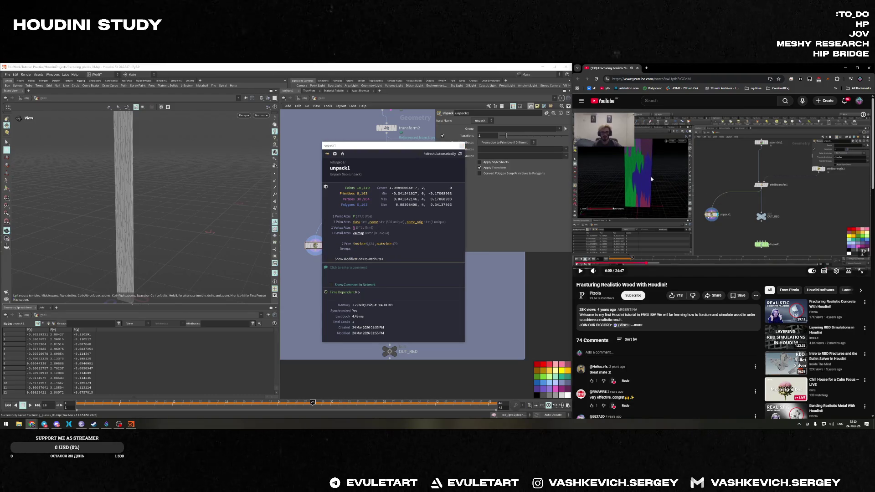
left_click_drag(377, 150, 143, 150)
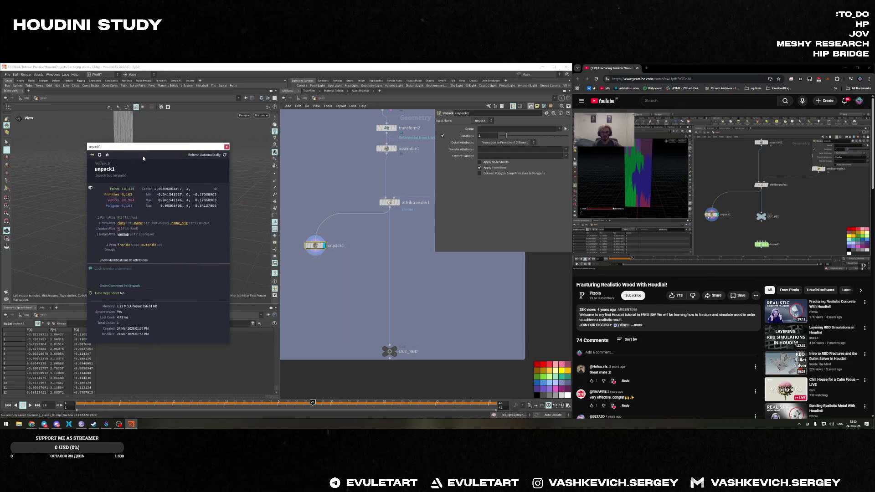
left_click(570, 157)
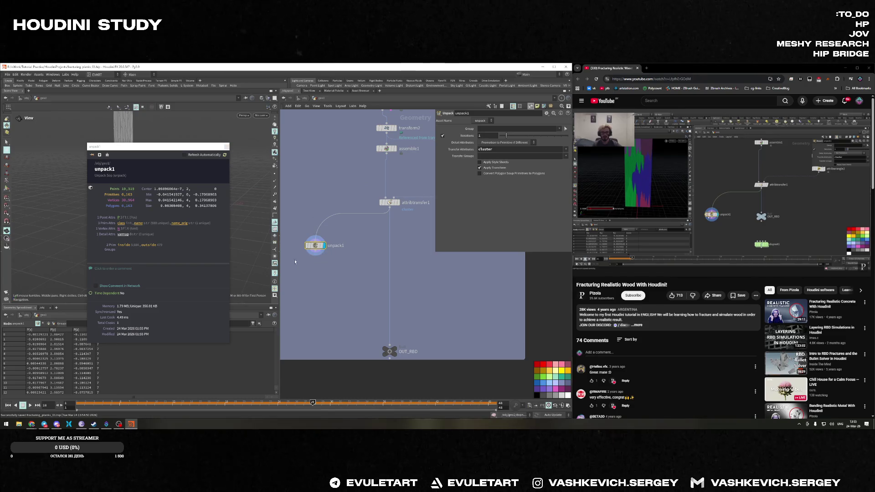
- Re-enter unpack1's Transfer Attributes as cluster picked from the dropdown
double_click(542, 148)
key("BackSpace")
left_click_drag(157, 147, 185, 116)
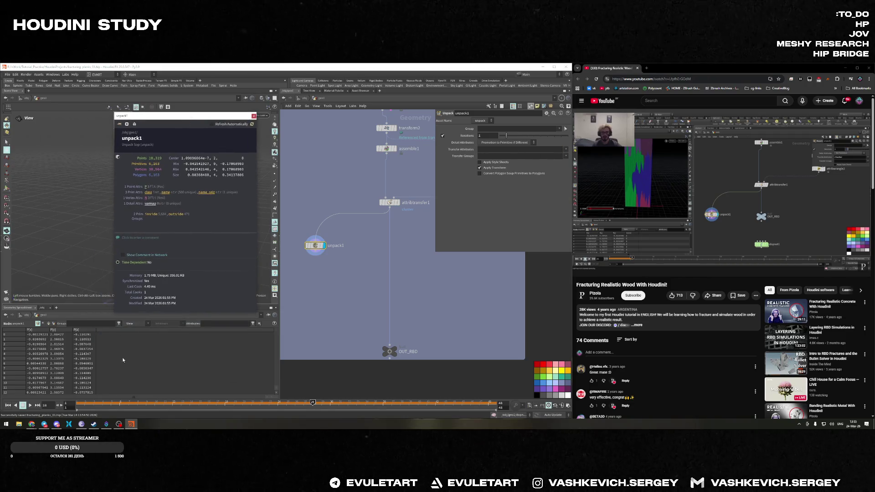
left_click(566, 149)
left_click(570, 157)
scroll(111, 349, "down", 7)
scroll(111, 349, "down", 3)
scroll(135, 340, "down", 3)
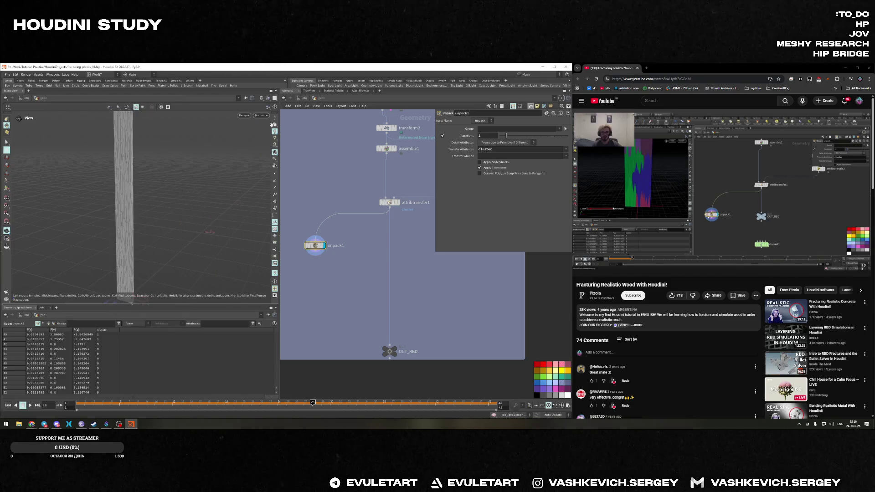
- Close the info window and display scatter2's points and settings again
middle_click(390, 202)
middle_click_drag(480, 172, 382, 226)
left_click(358, 224)
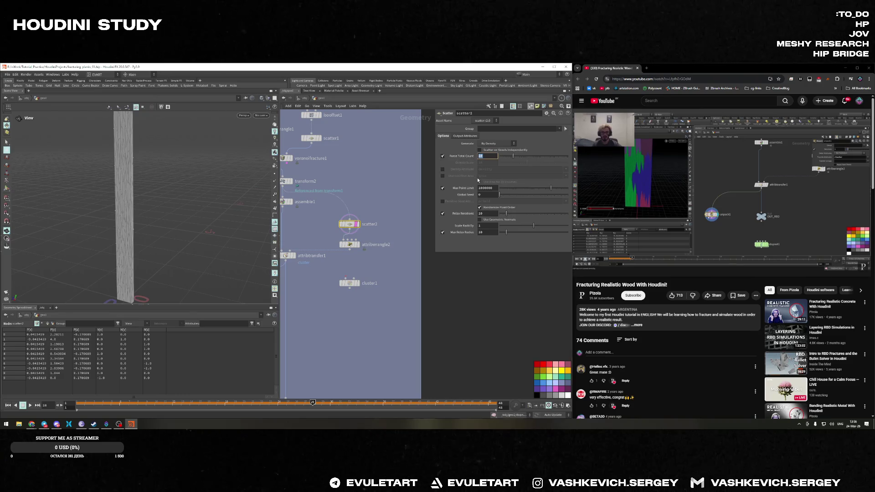
scroll(358, 225, "down", 3)
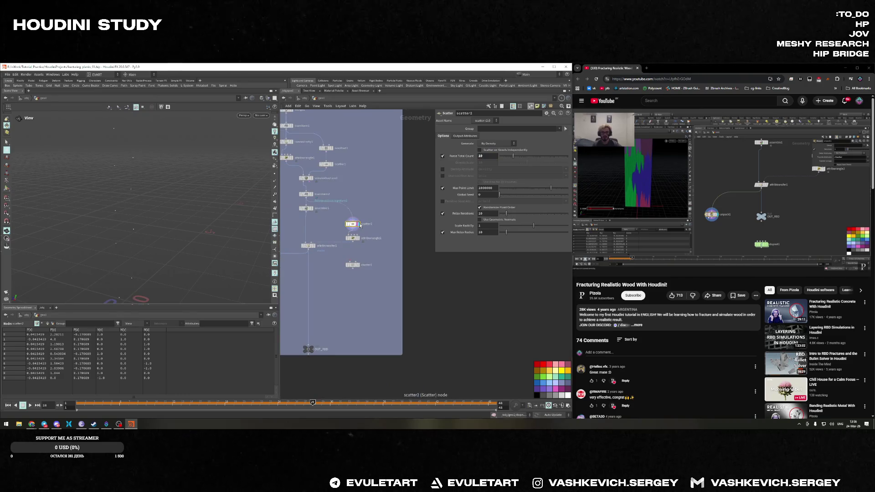